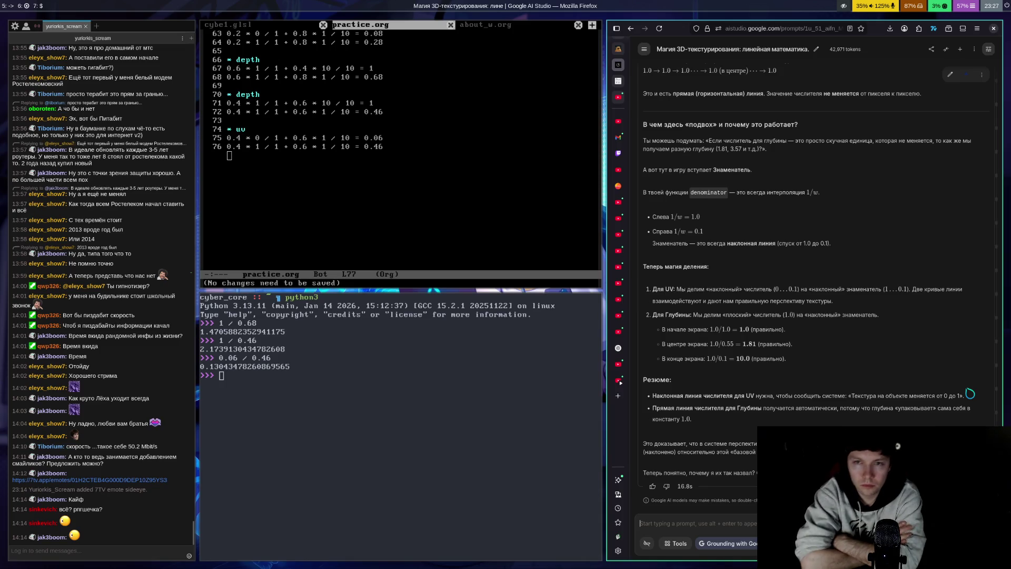
# Switch to the YouTube tab and search for 'bruce karrington'.
pyautogui.scroll(3, 970, 392)
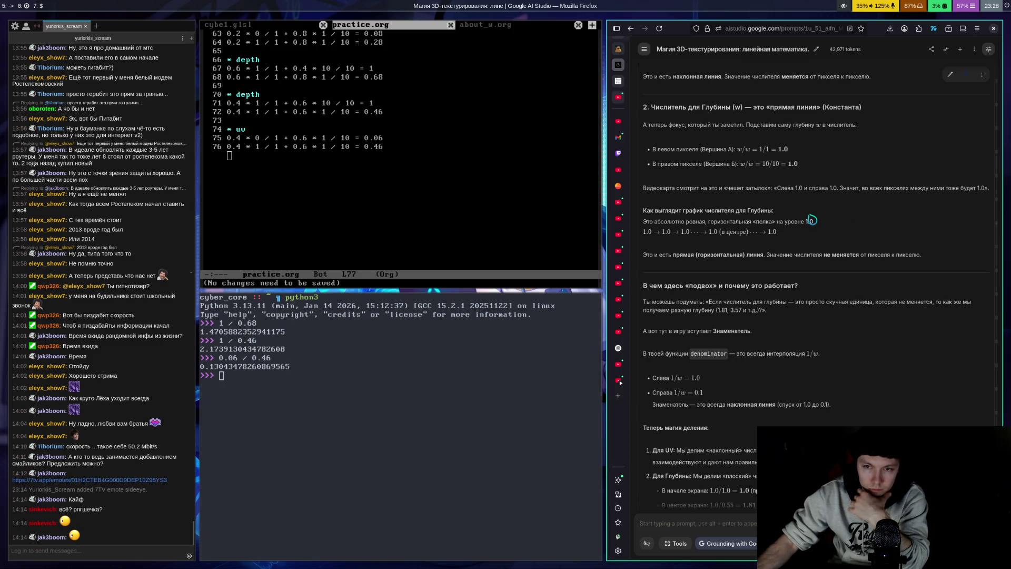
pyautogui.scroll(1, 799, 173)
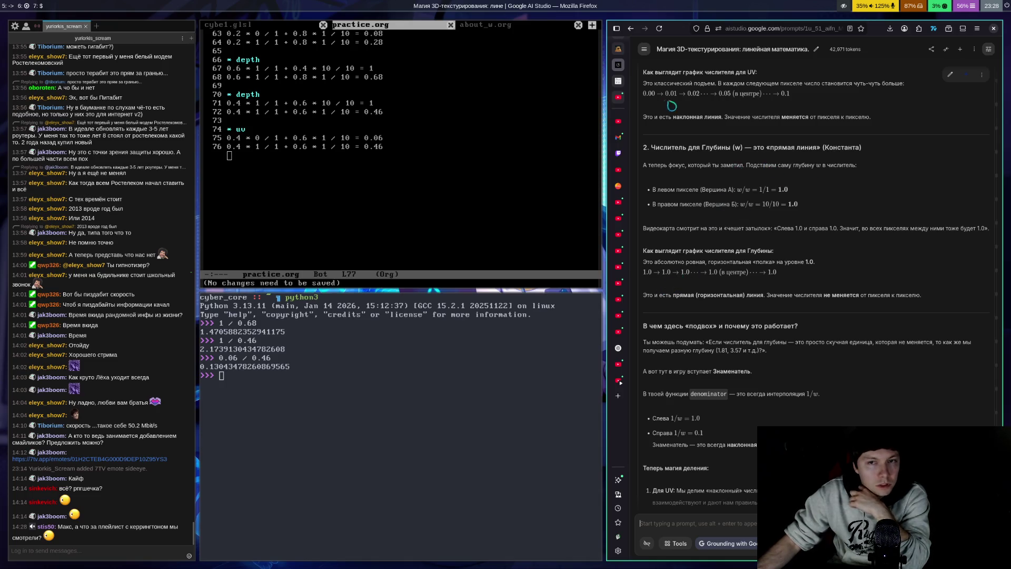
pyautogui.click(618, 122)
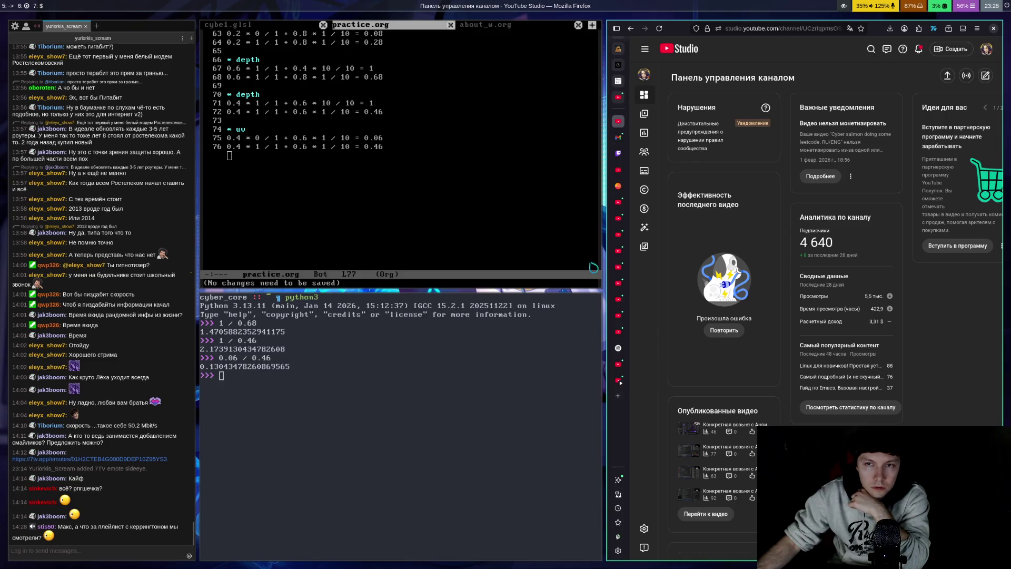
pyautogui.click(621, 205)
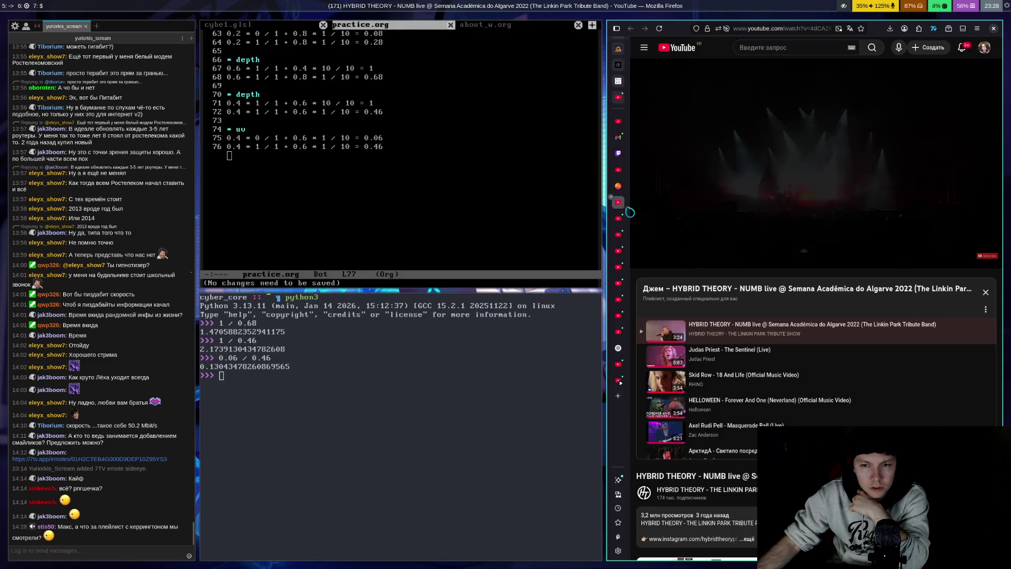
pyautogui.click(759, 54)
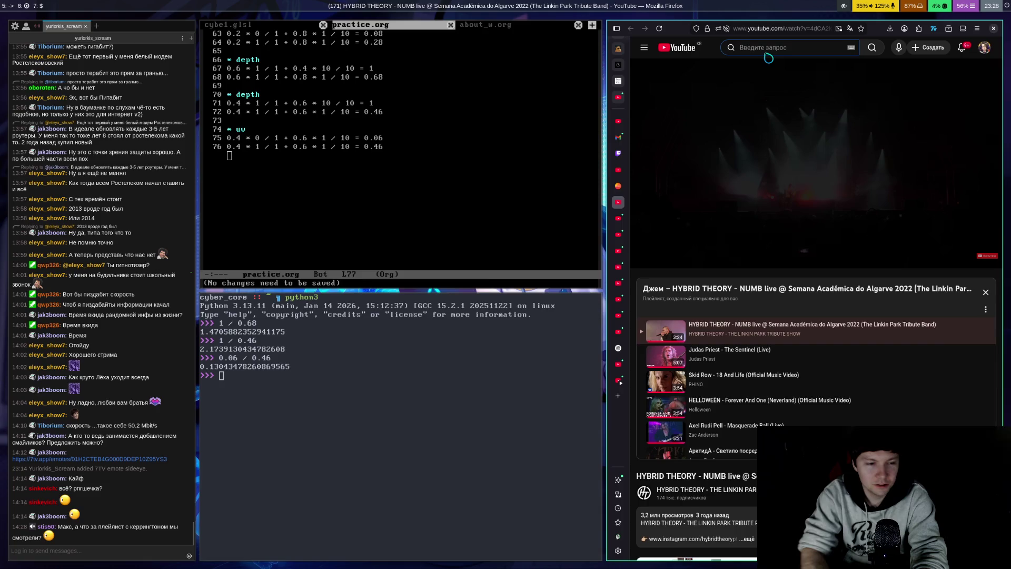
pyautogui.write('b')
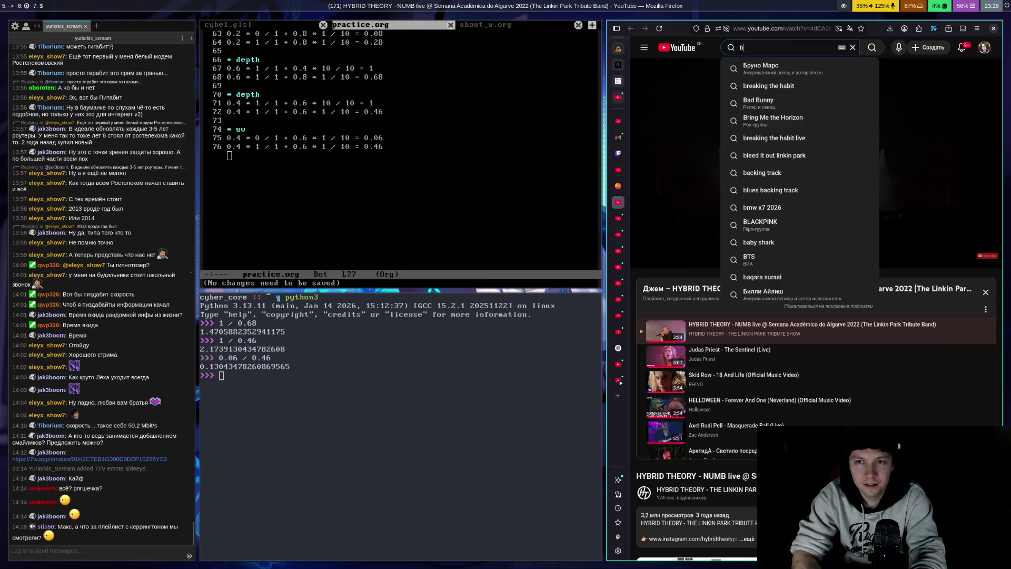
pyautogui.write('ruce karr')
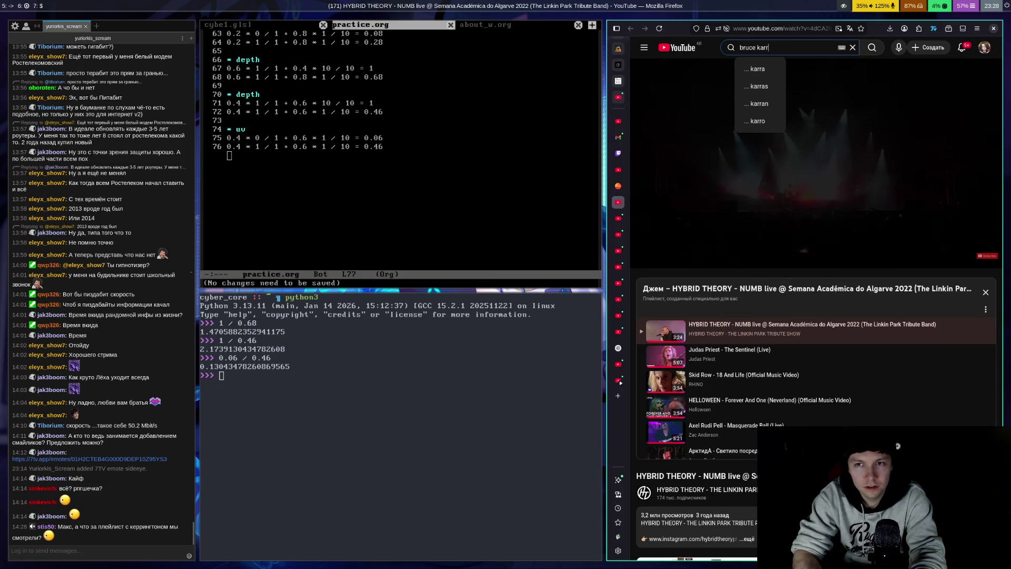
pyautogui.press('BackSpace')
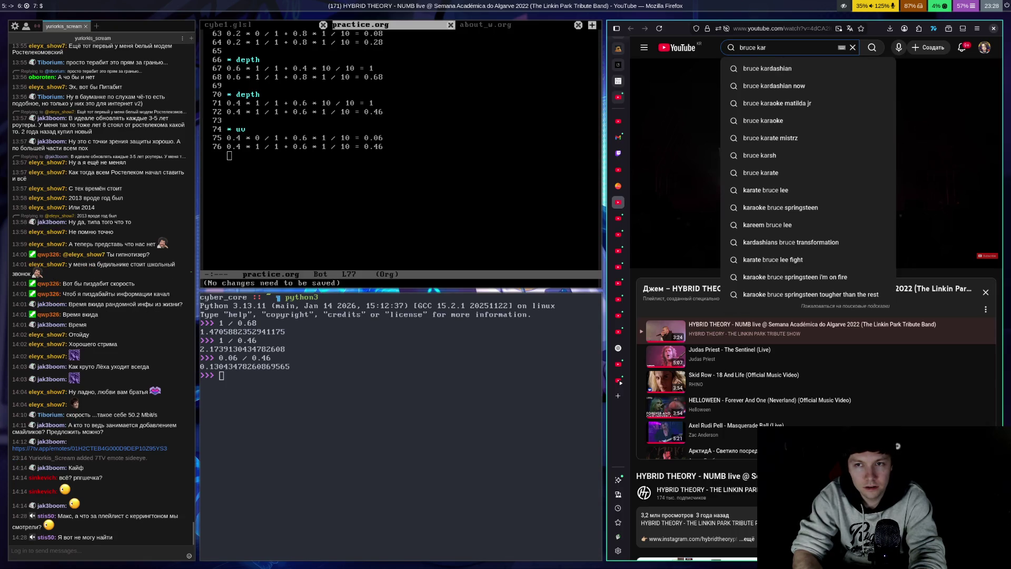
pyautogui.write('rrington')
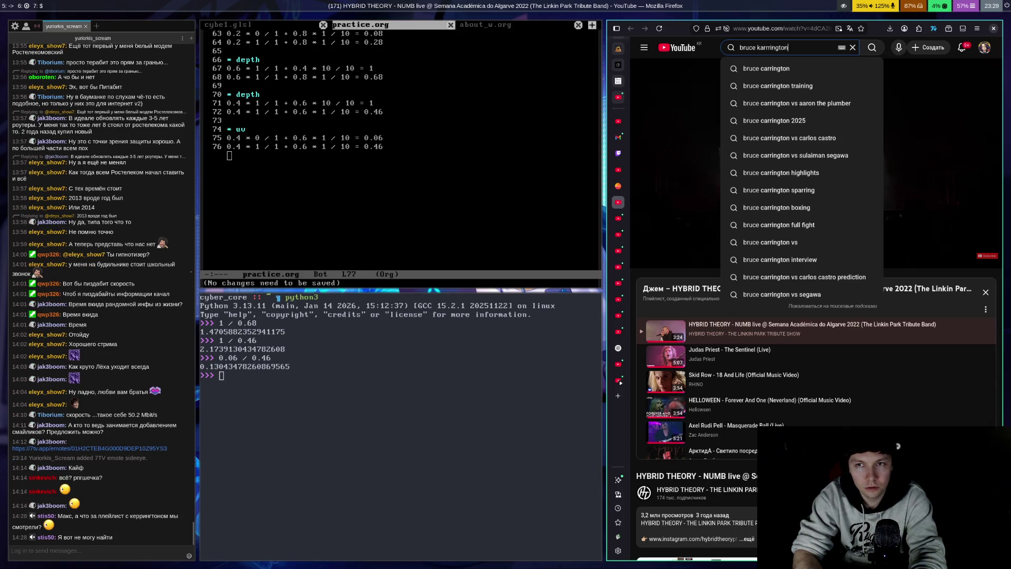
pyautogui.press('Return')
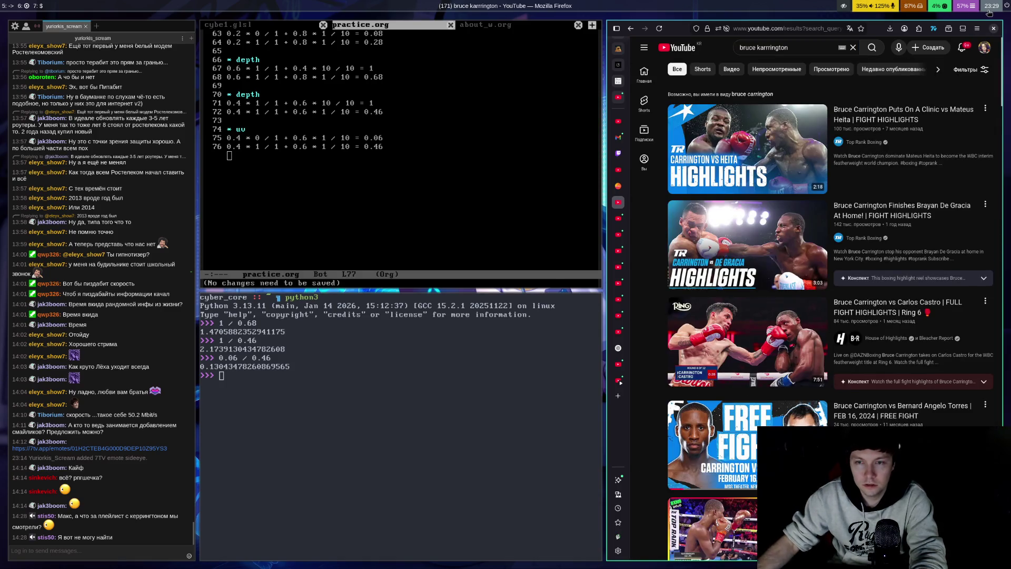
pyautogui.moveTo(990, 11)
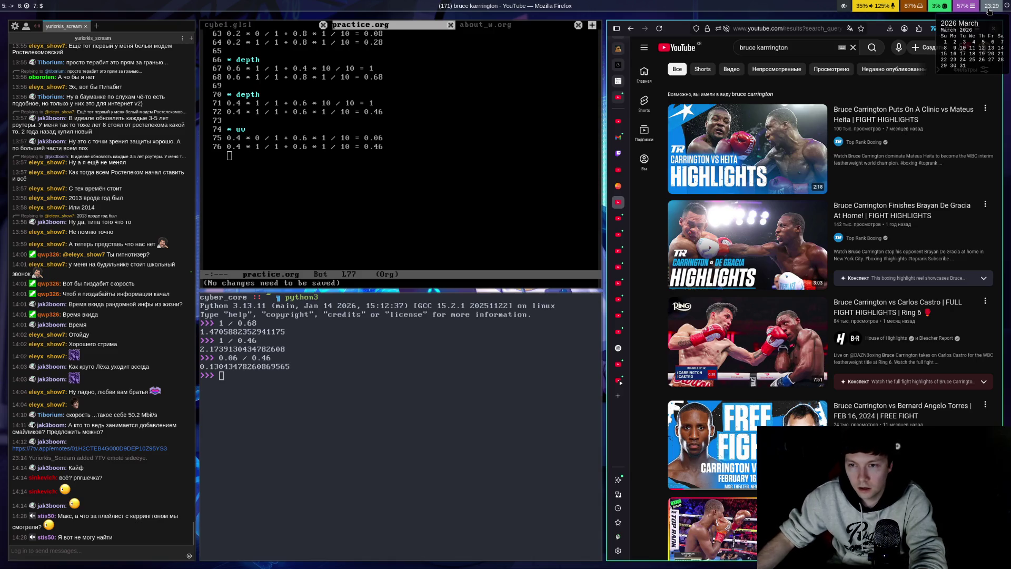
pyautogui.scroll(-6, 908, 148)
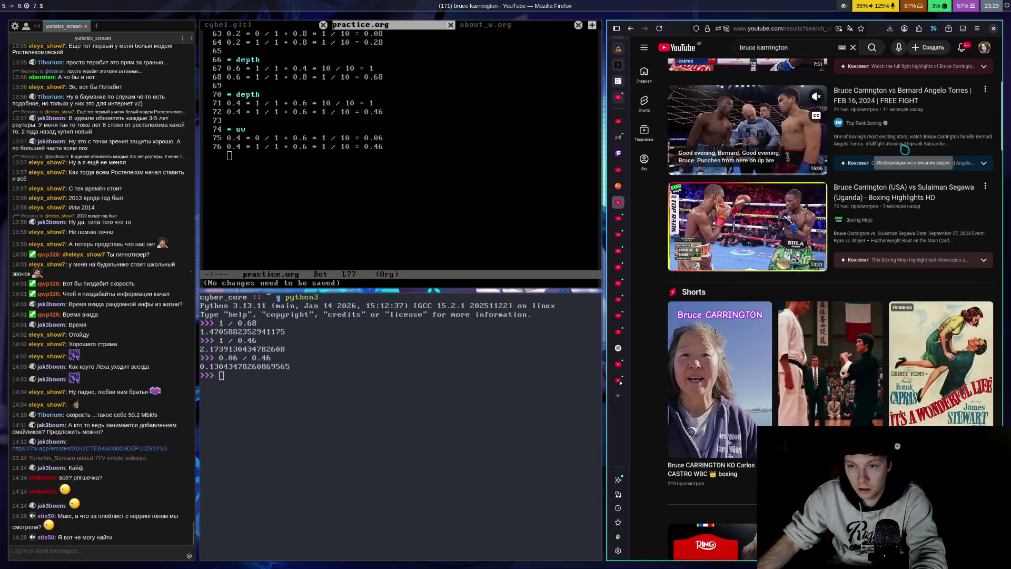
pyautogui.scroll(-5, 909, 148)
pyautogui.scroll(-4, 907, 173)
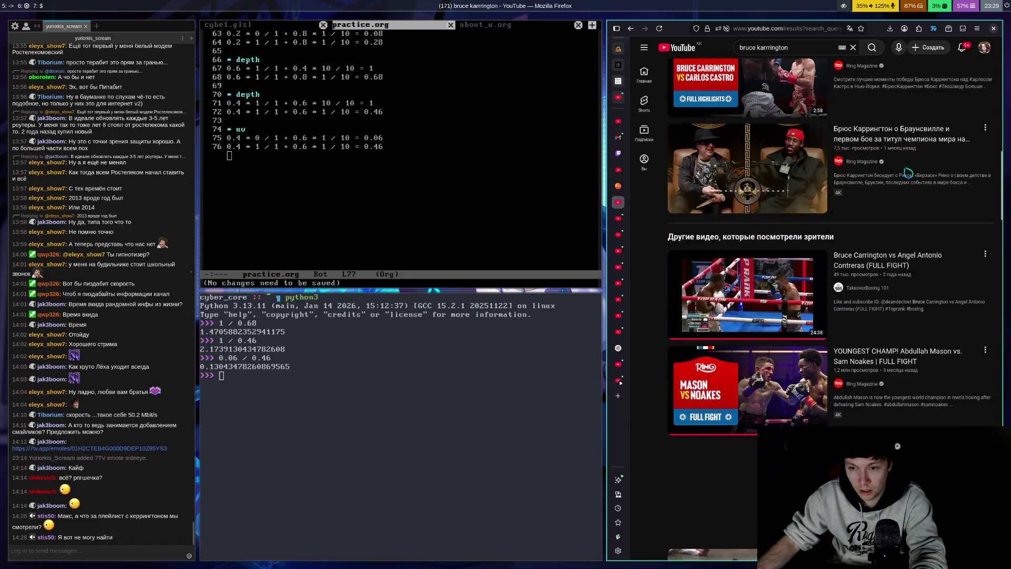
pyautogui.scroll(-5, 907, 172)
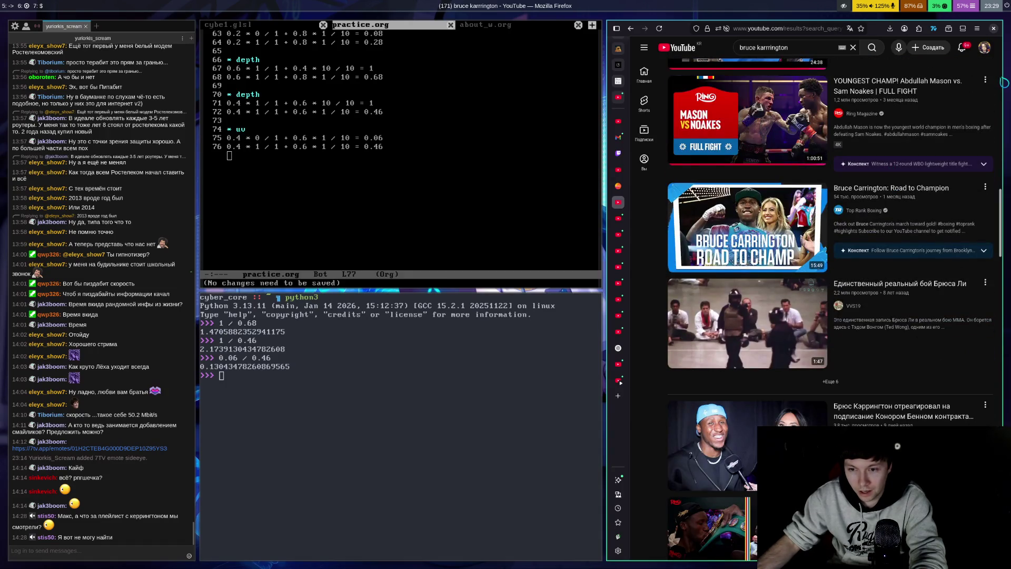
pyautogui.scroll(3, 1001, 264)
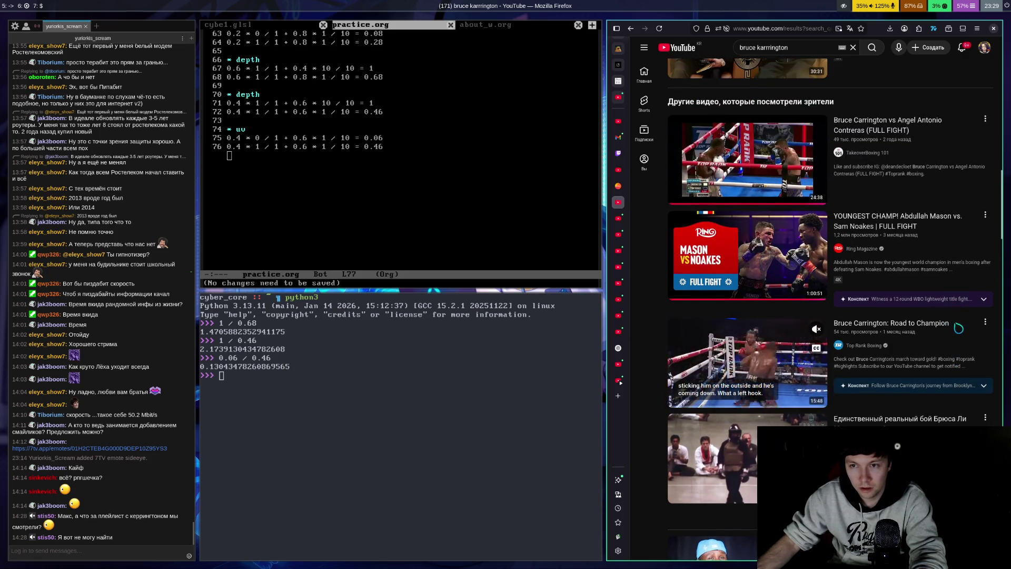
pyautogui.scroll(-5, 951, 237)
pyautogui.scroll(-6, 951, 236)
pyautogui.scroll(3, 950, 227)
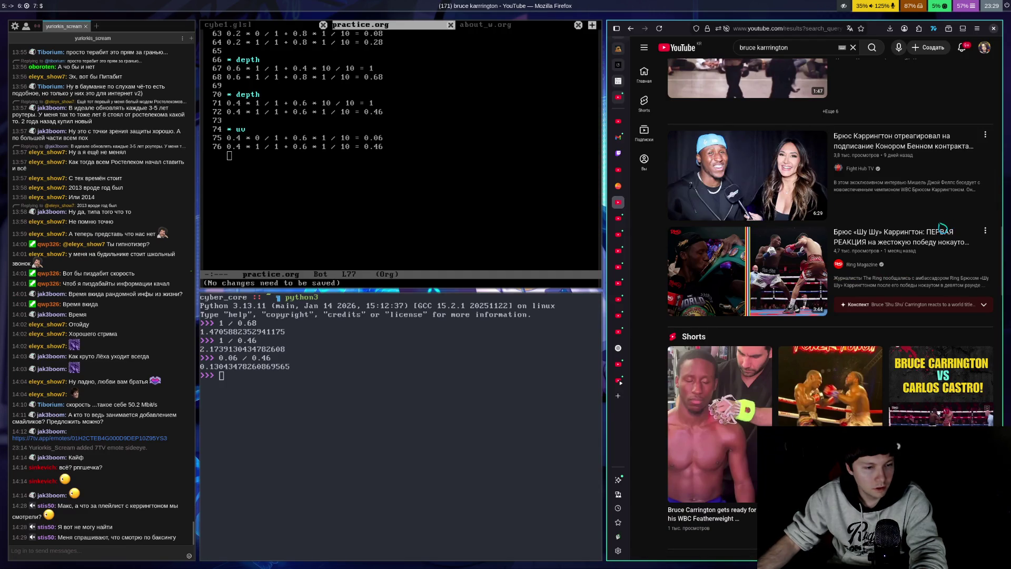
pyautogui.moveTo(989, 179)
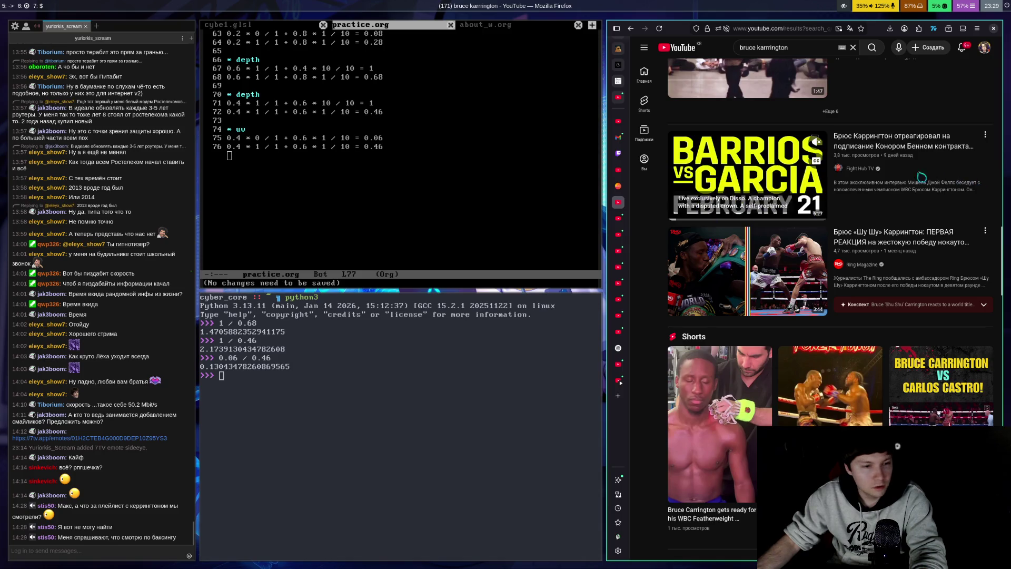
pyautogui.scroll(-4, 886, 154)
pyautogui.scroll(-10, 887, 155)
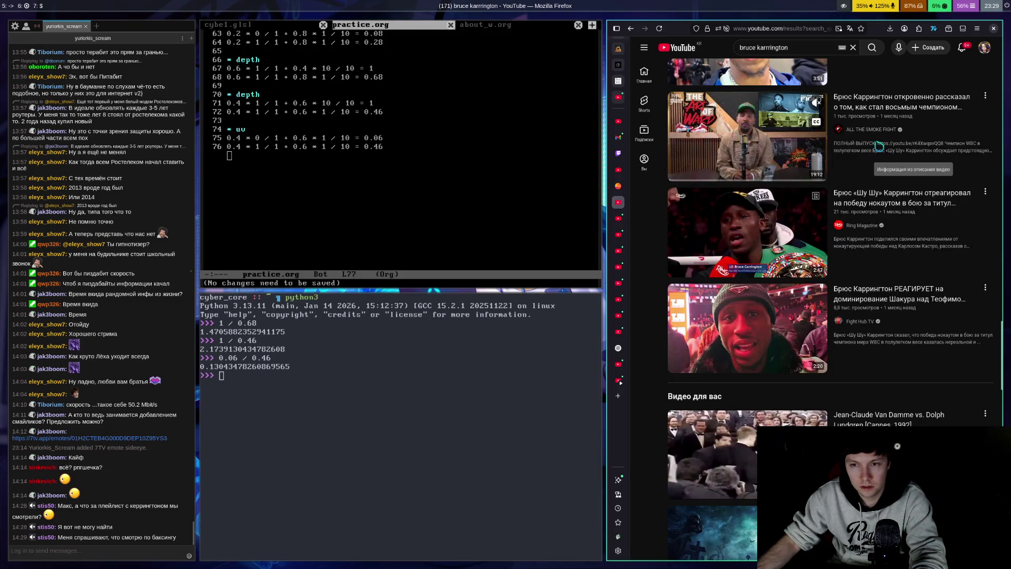
pyautogui.scroll(-5, 885, 158)
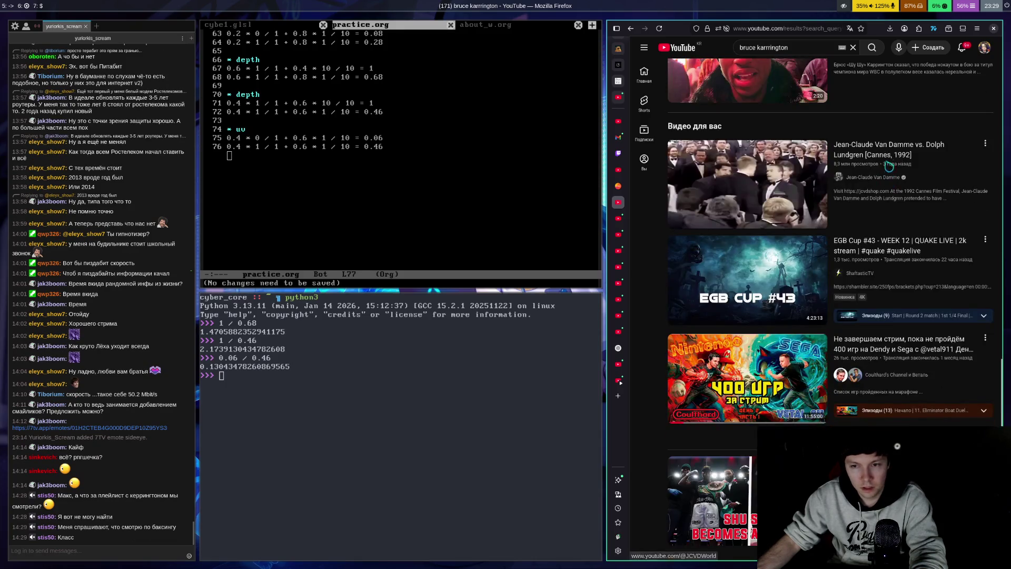
pyautogui.scroll(-5, 888, 169)
pyautogui.scroll(-5, 946, 233)
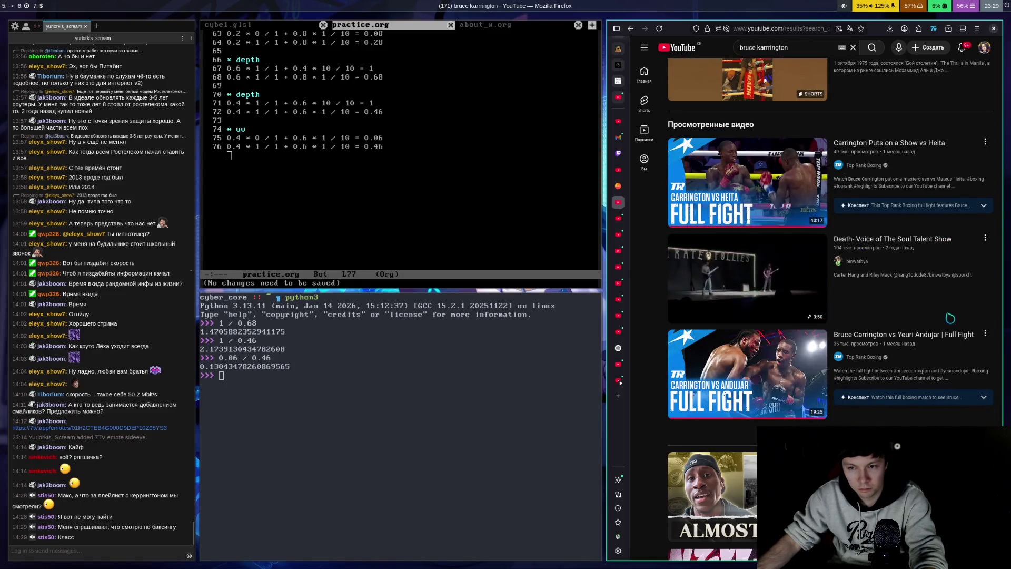
pyautogui.moveTo(810, 200)
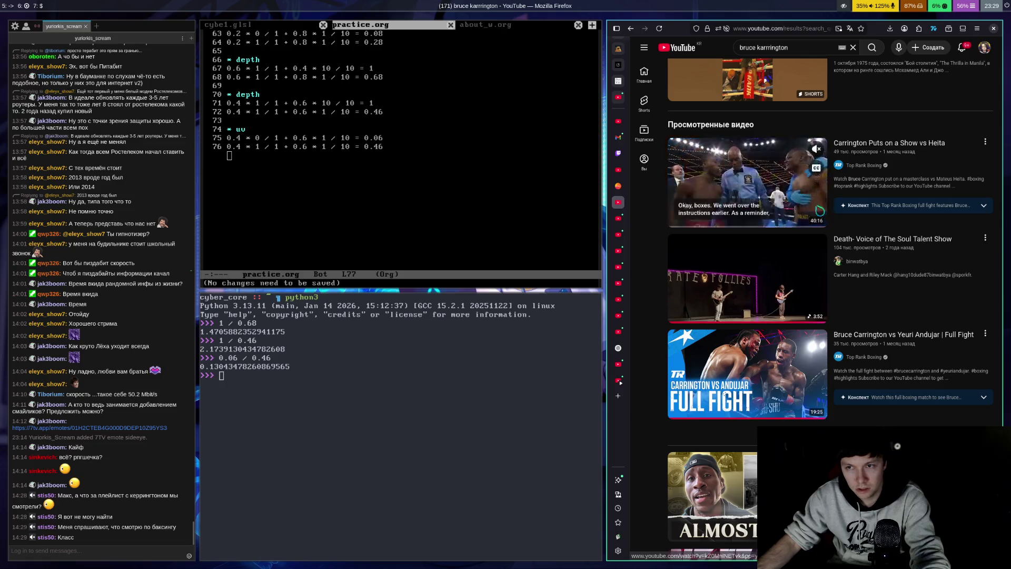
pyautogui.scroll(-4, 725, 394)
pyautogui.scroll(5, 881, 257)
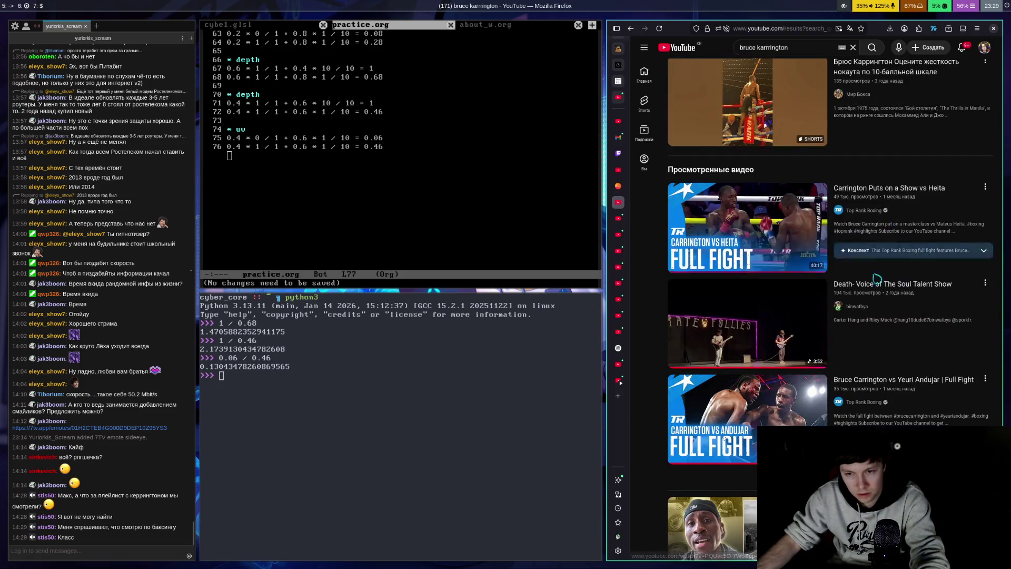
pyautogui.scroll(12, 881, 256)
pyautogui.scroll(-8, 823, 314)
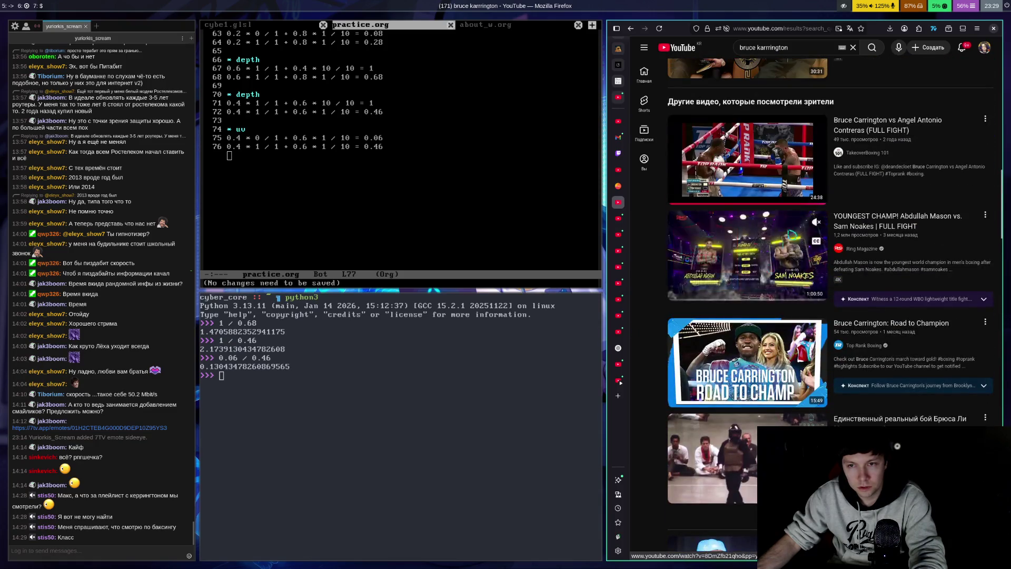
pyautogui.scroll(3, 907, 232)
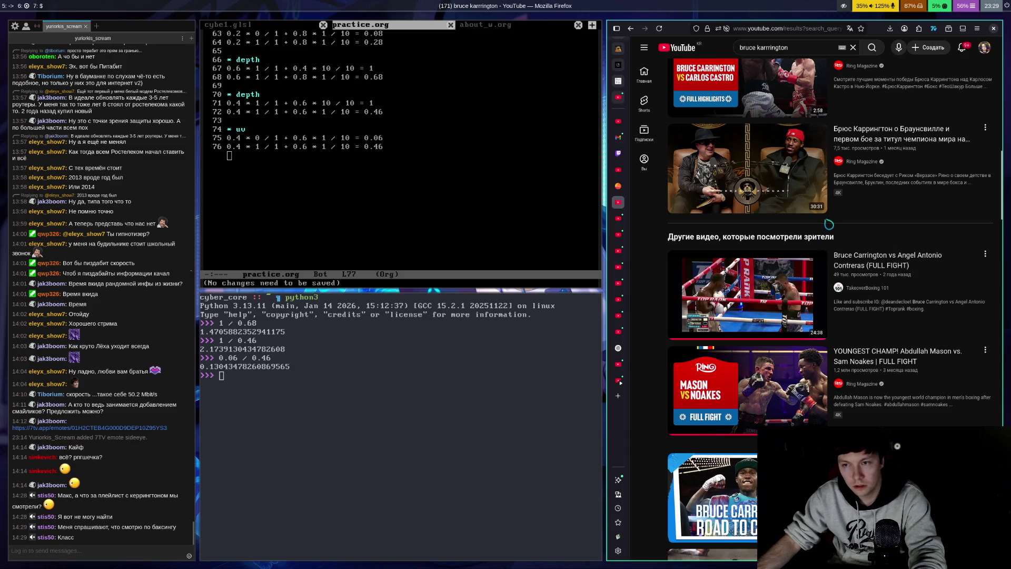
pyautogui.scroll(15, 831, 224)
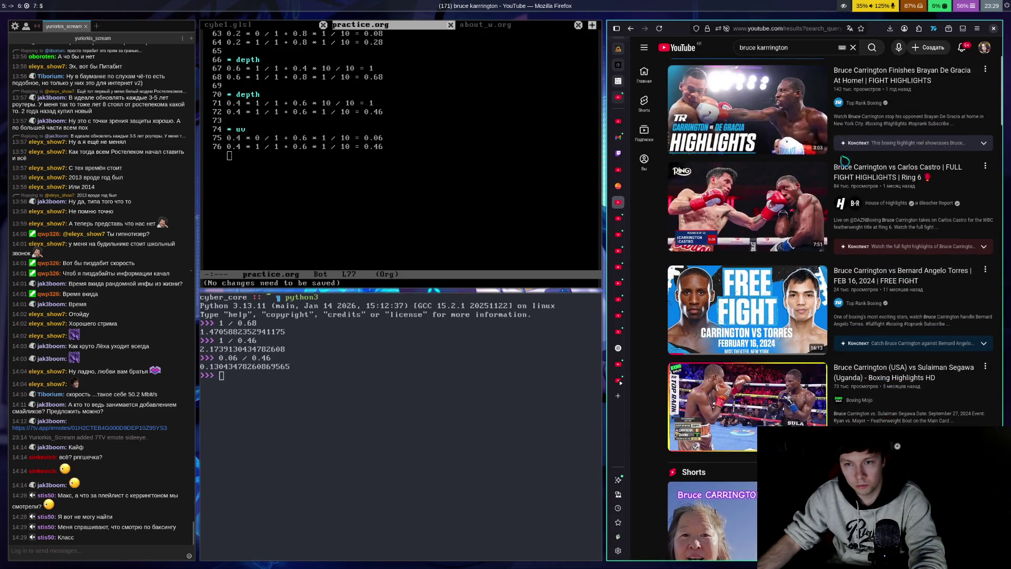
pyautogui.scroll(3, 801, 95)
# Extend the YouTube search to 'bruce karrington playlist'.
pyautogui.click(800, 48)
pyautogui.write('pl')
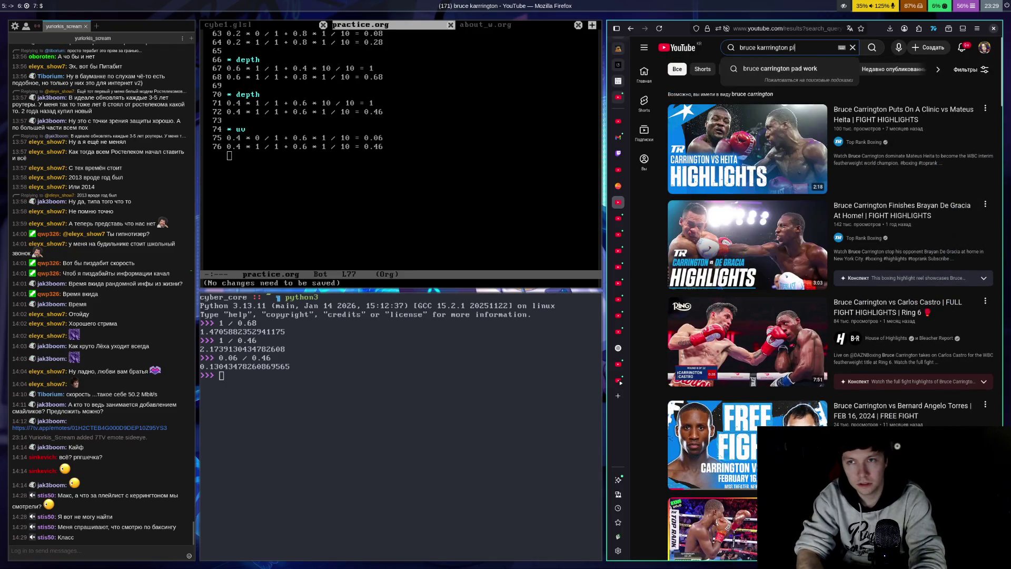
pyautogui.write('aylist')
pyautogui.press('Return')
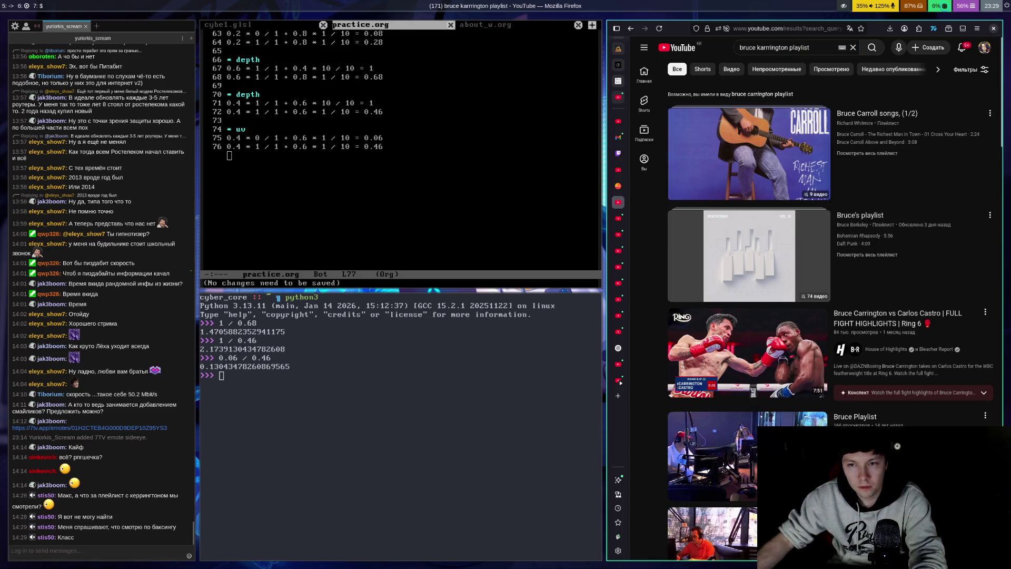
# Scroll through the playlist results, including the Bruce Carrington vs Carlos Castro highlights.
pyautogui.scroll(-3, 824, 253)
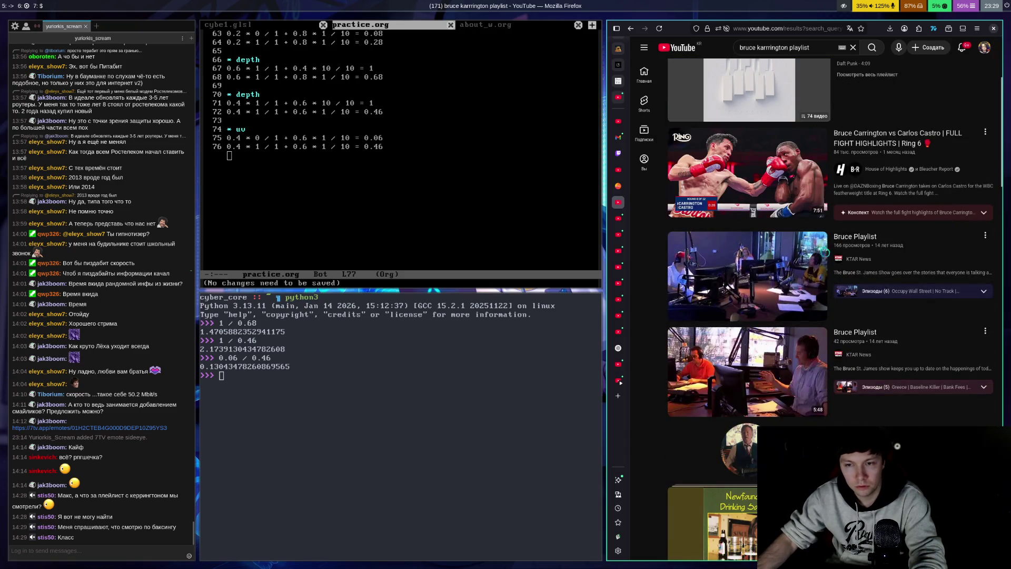
pyautogui.scroll(-5, 825, 253)
pyautogui.scroll(-3, 895, 255)
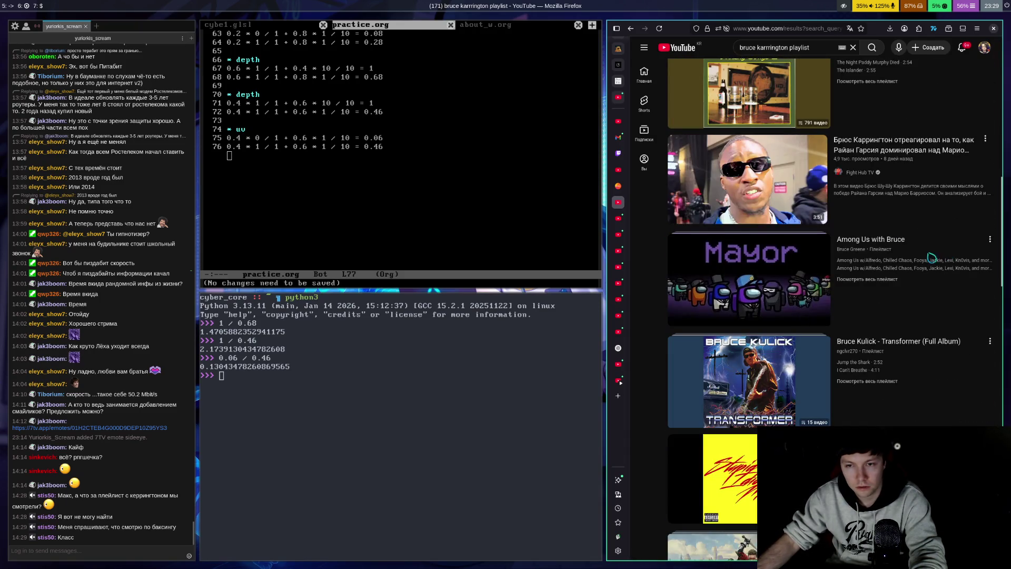
pyautogui.scroll(-5, 924, 207)
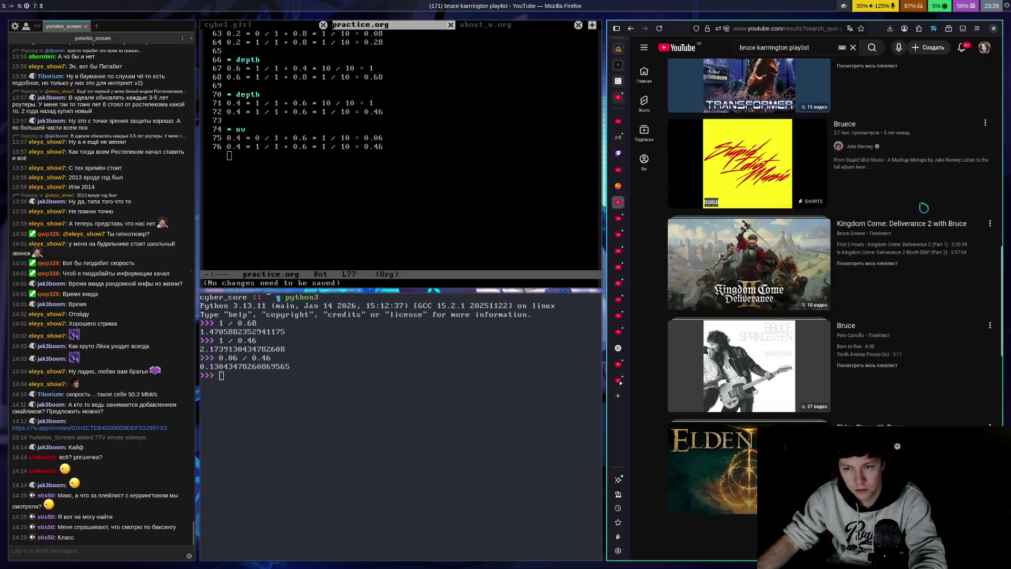
pyautogui.scroll(4, 924, 207)
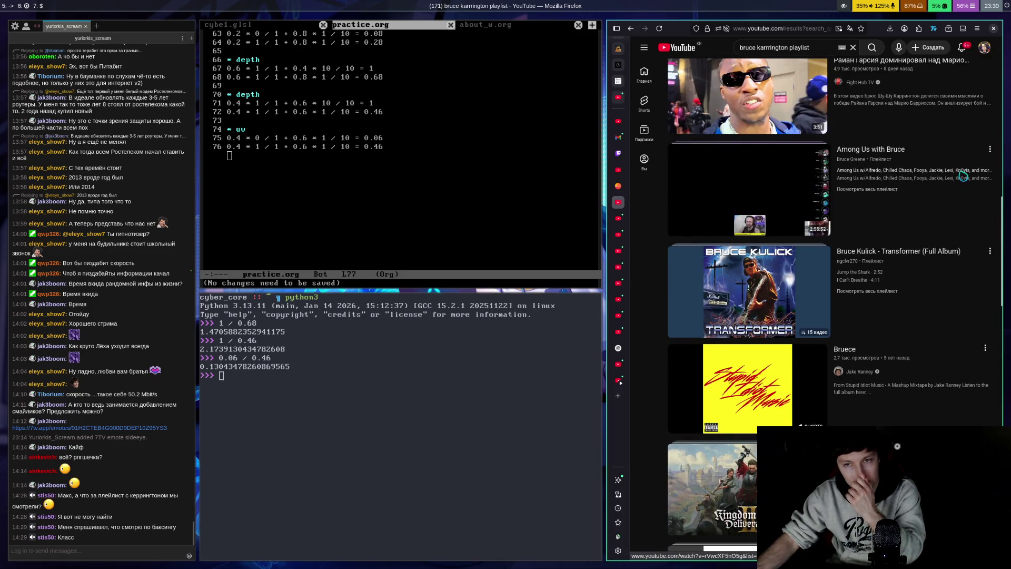
pyautogui.scroll(-5, 963, 175)
pyautogui.scroll(-10, 896, 252)
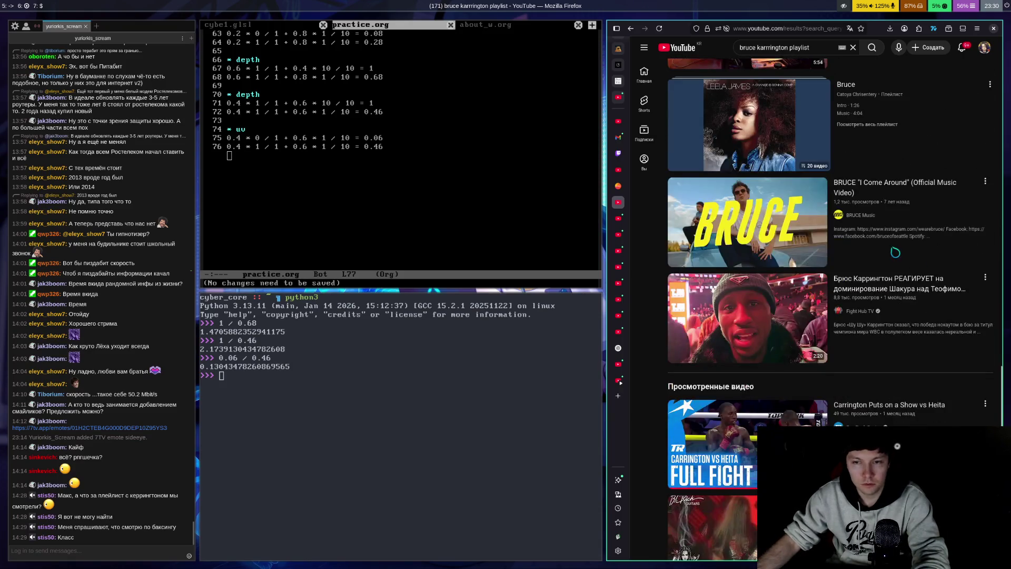
pyautogui.scroll(-5, 917, 240)
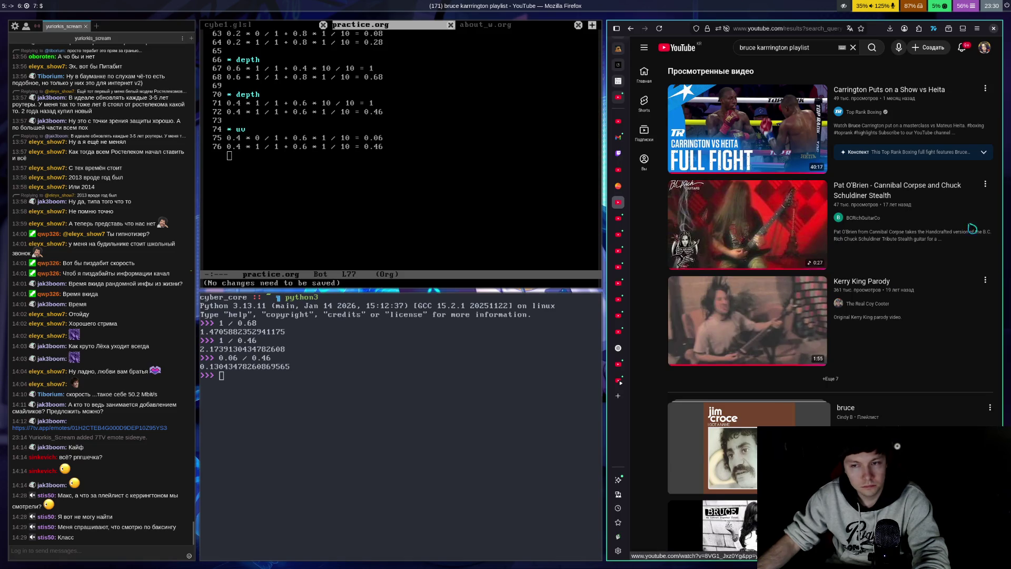
pyautogui.scroll(-1, 980, 226)
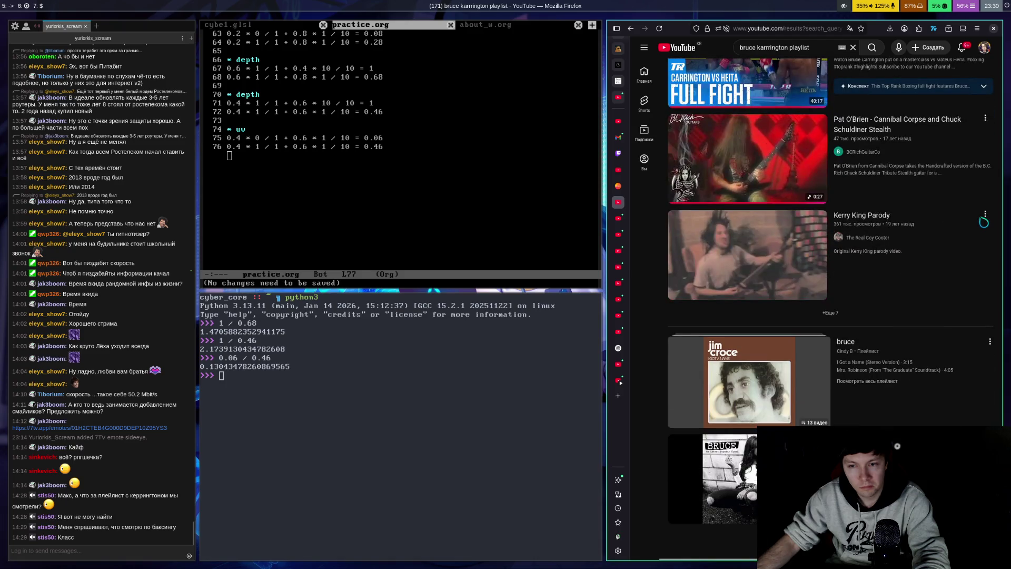
pyautogui.scroll(-8, 981, 220)
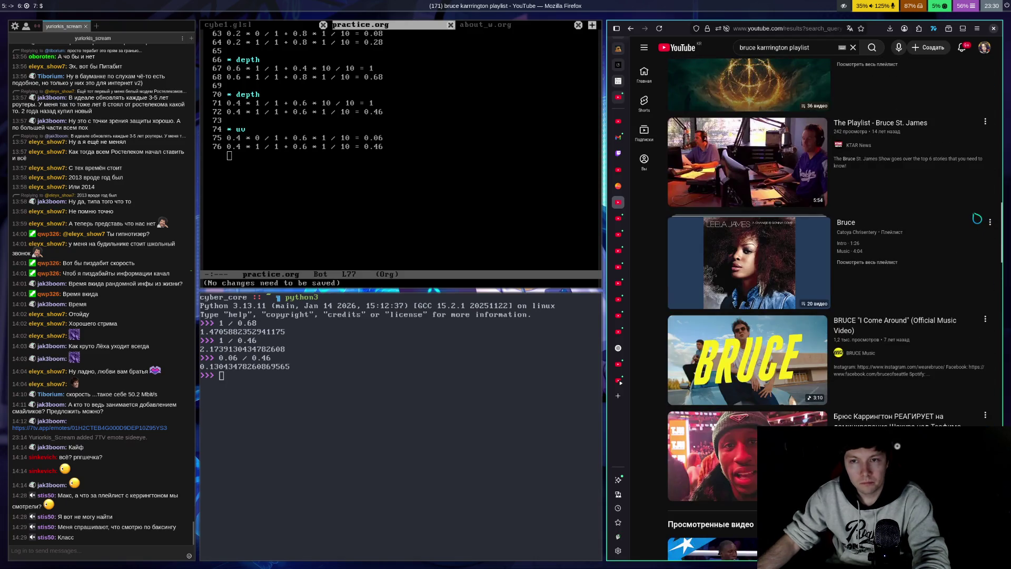
pyautogui.scroll(-15, 975, 217)
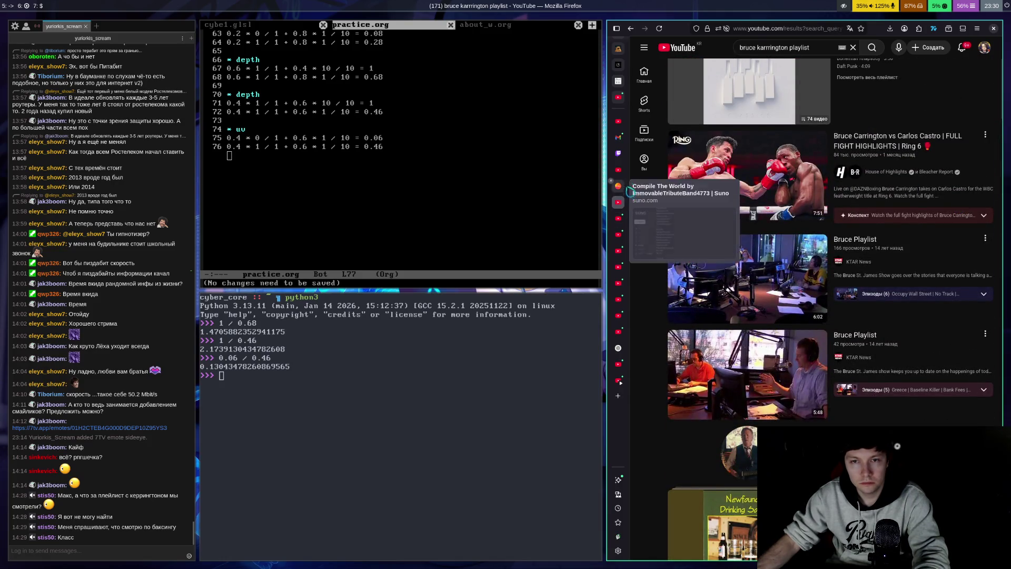
# View the Yuriorkis_Scream Twitch channel page, then go back to the AI Studio chat.
pyautogui.click(619, 154)
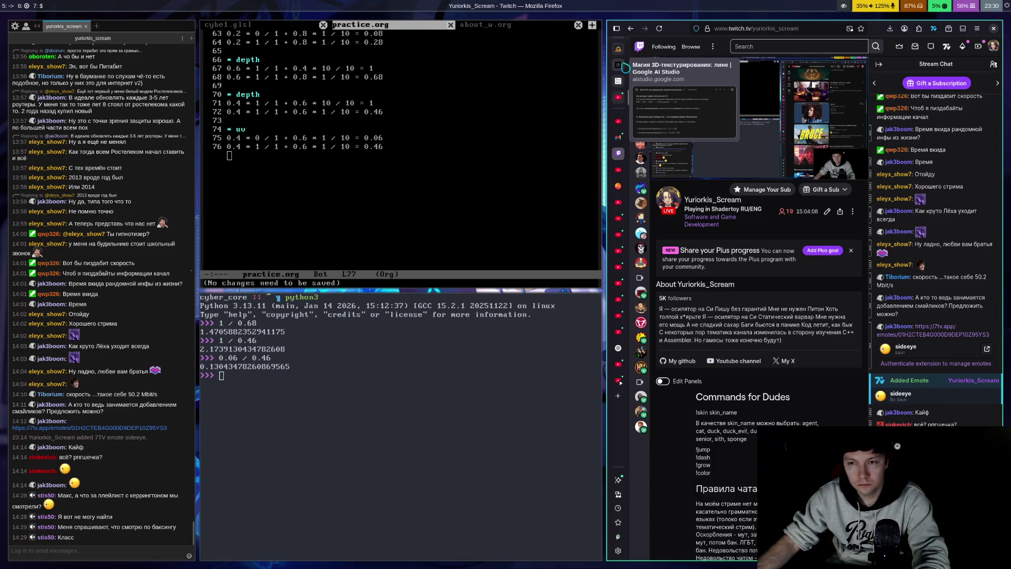
pyautogui.click(619, 65)
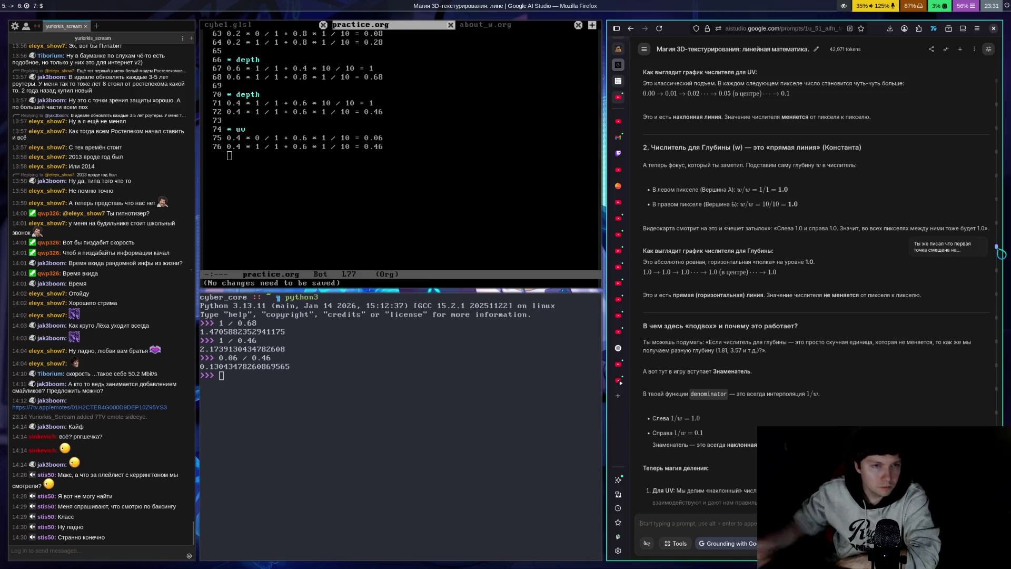
pyautogui.scroll(3, 914, 219)
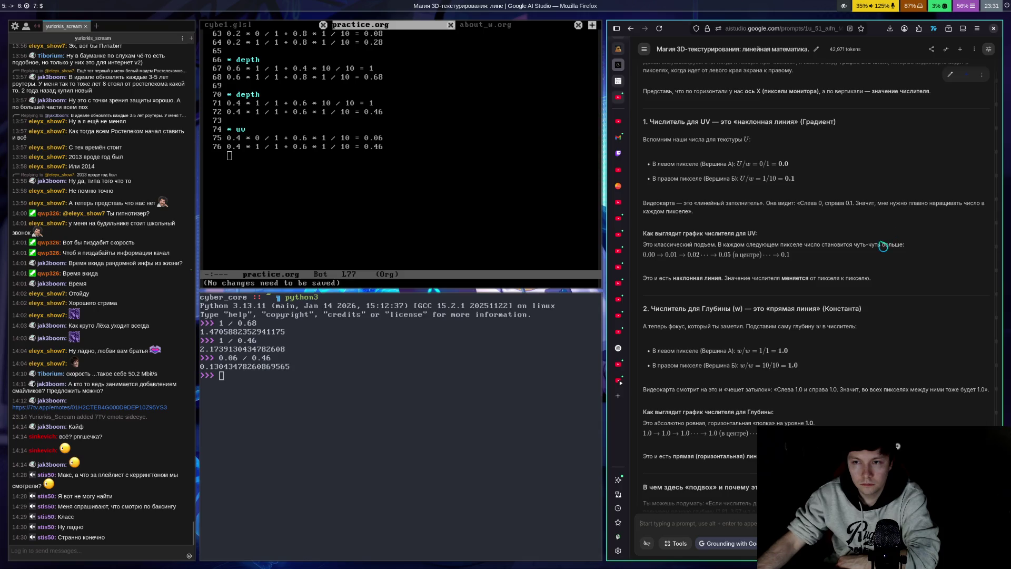
pyautogui.scroll(1, 878, 250)
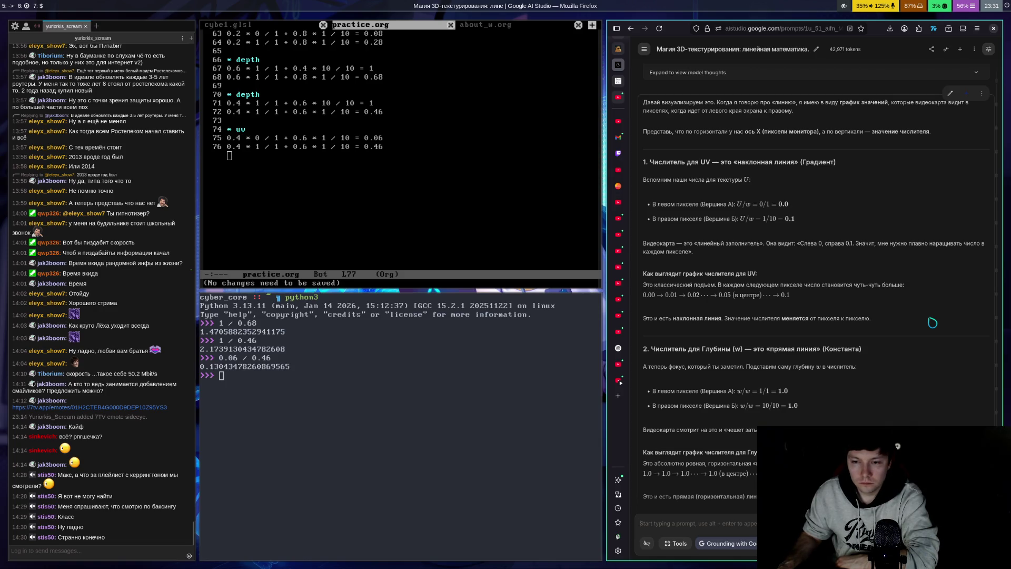
pyautogui.scroll(-5, 932, 323)
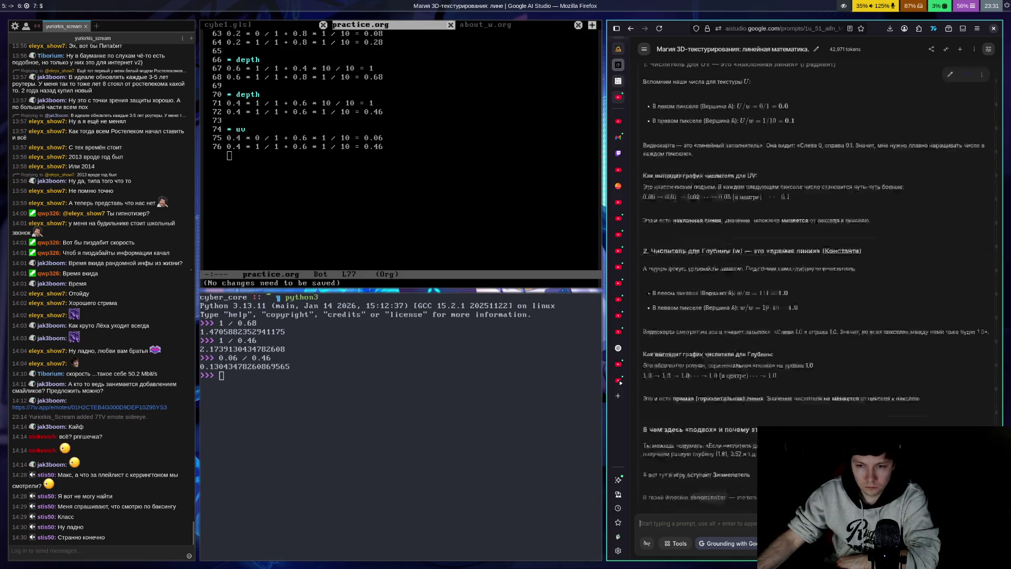
pyautogui.scroll(-1, 933, 323)
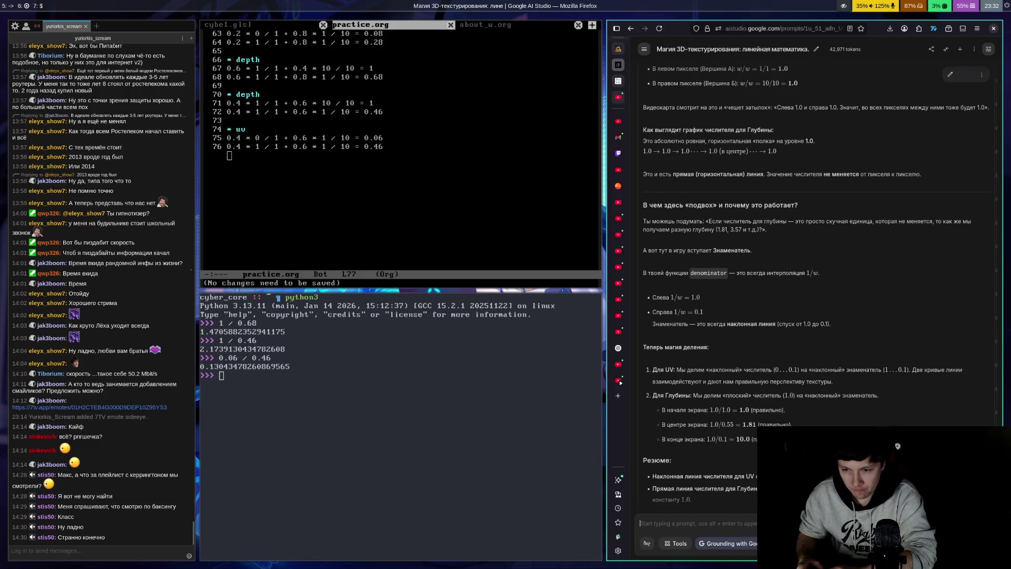
pyautogui.scroll(-3, 933, 414)
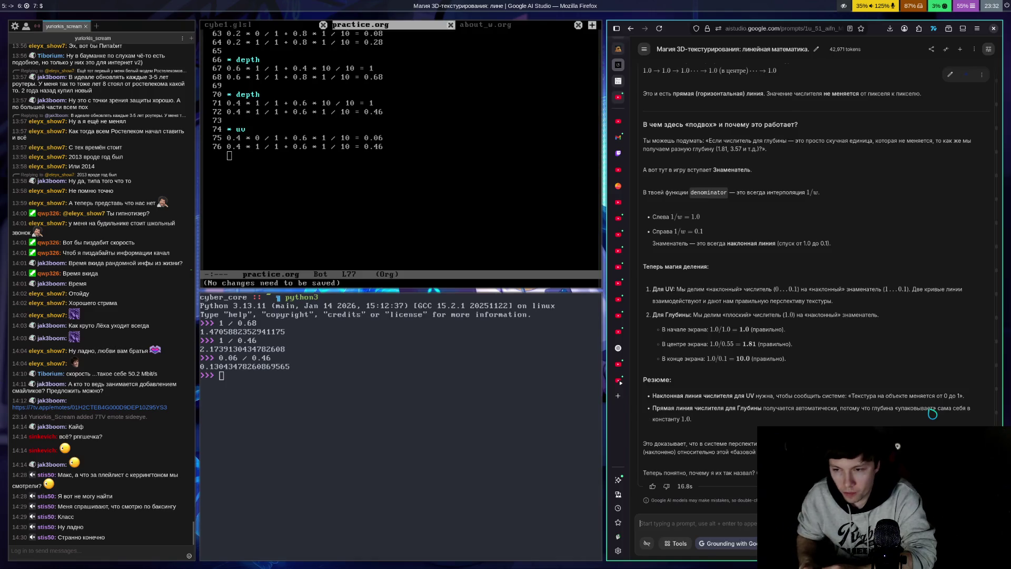
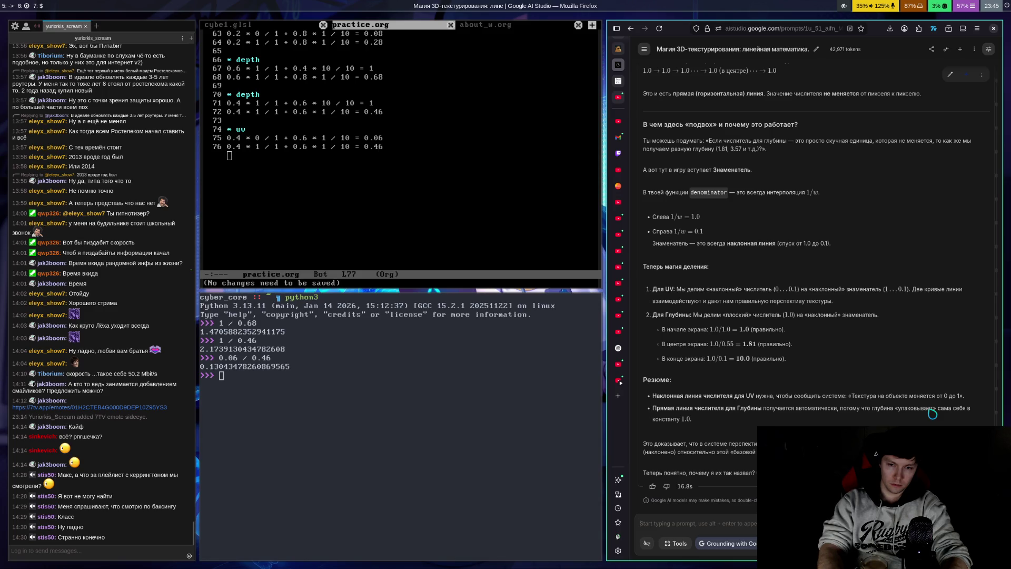
# Ask AI Studio in Russian whether the way depth changes depends on the stick's length.
pyautogui.write('А д')
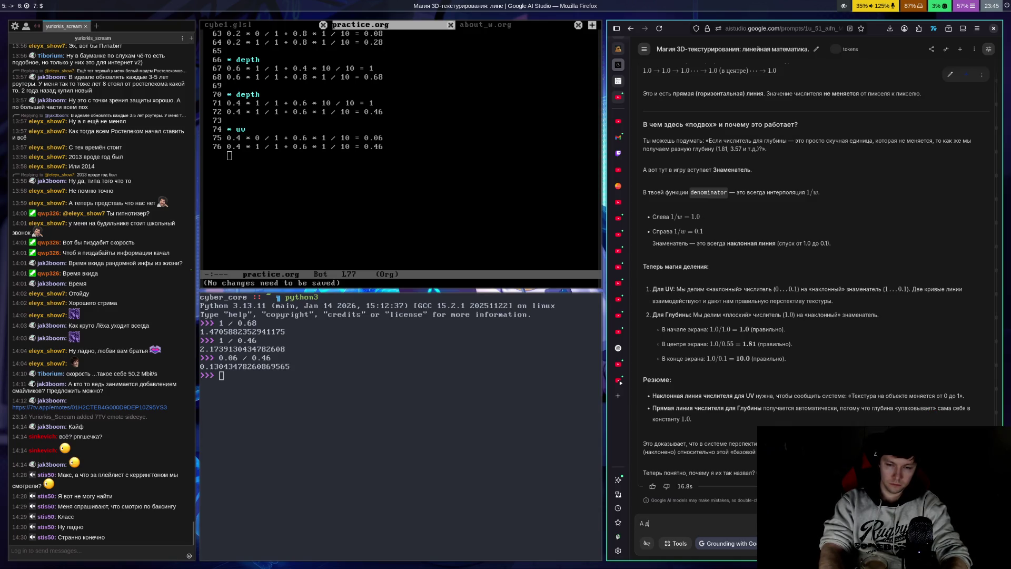
pyautogui.press('BackSpace')
pyautogui.write('от дли')
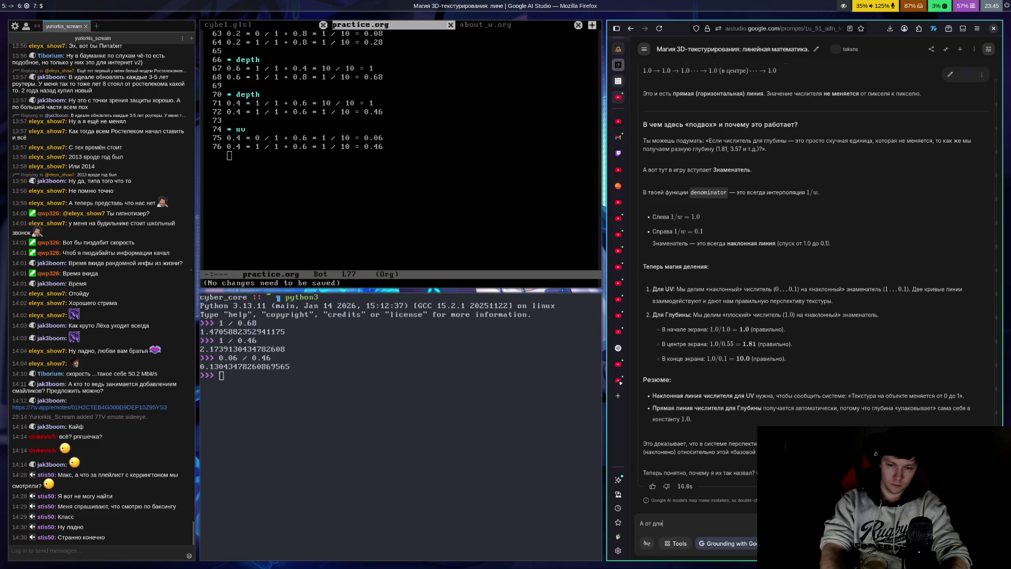
pyautogui.write('ны зависит ')
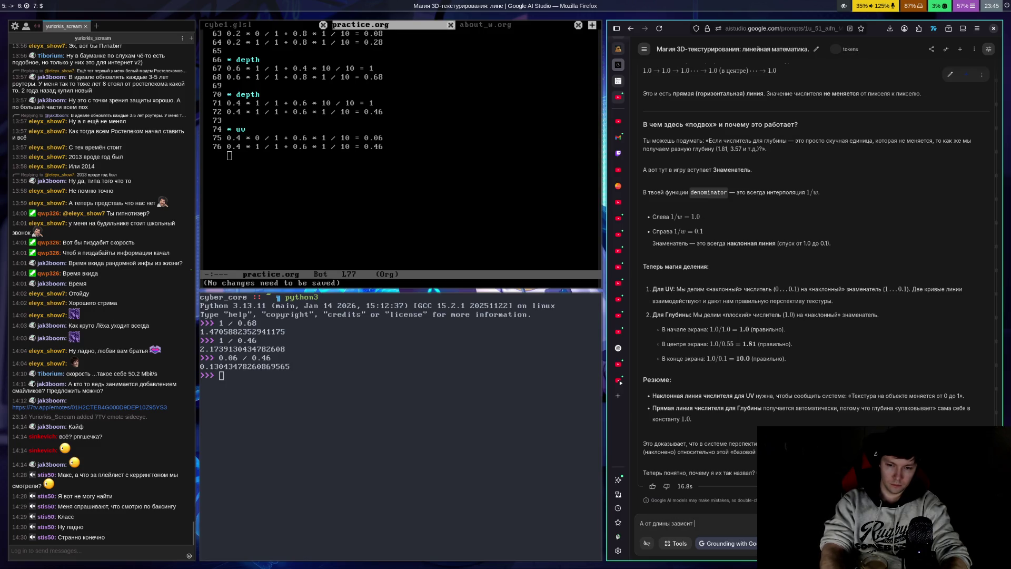
pyautogui.write('как будет м')
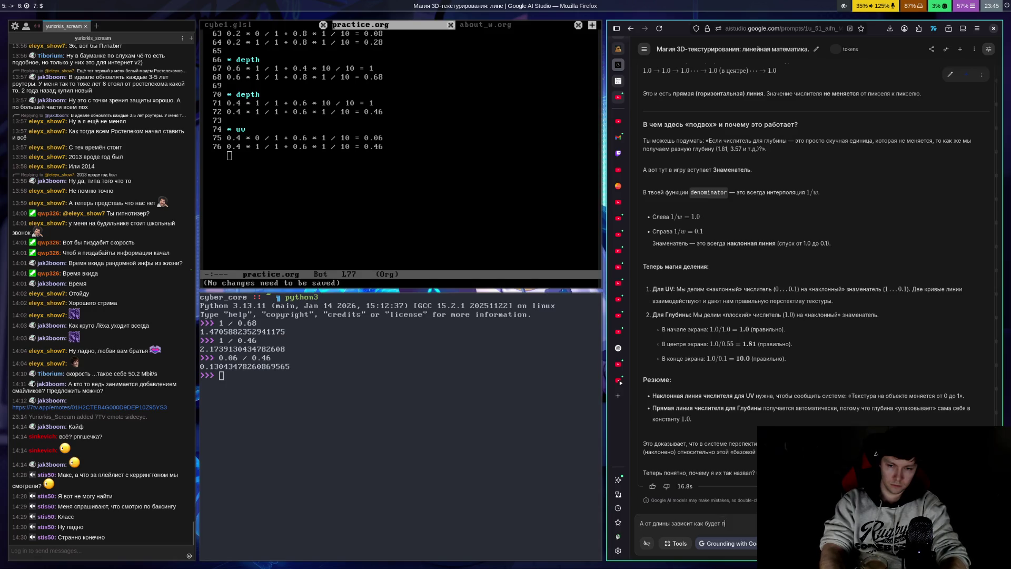
pyautogui.write('еняться гли')
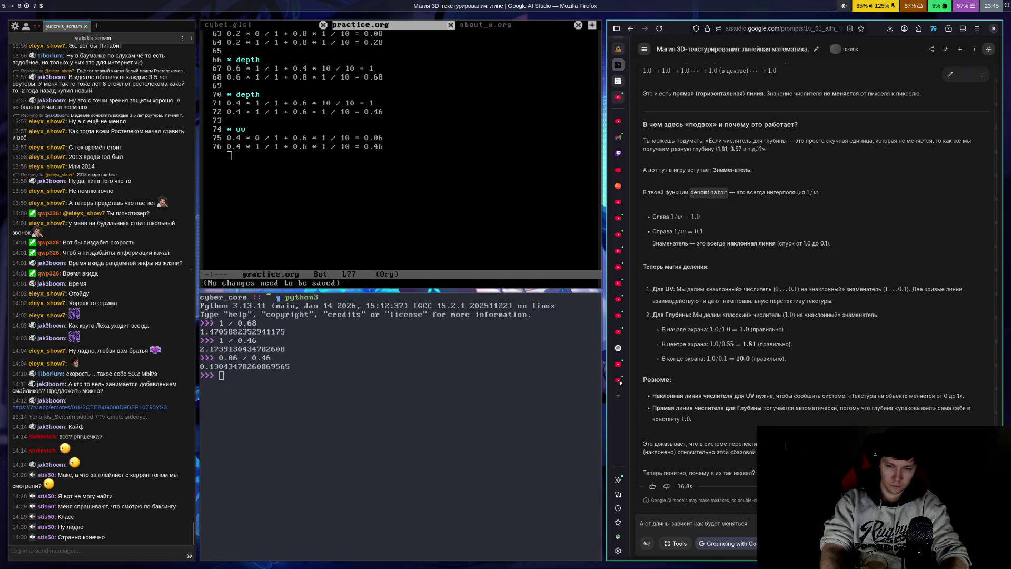
pyautogui.press('BackSpace')
pyautogui.write('у')
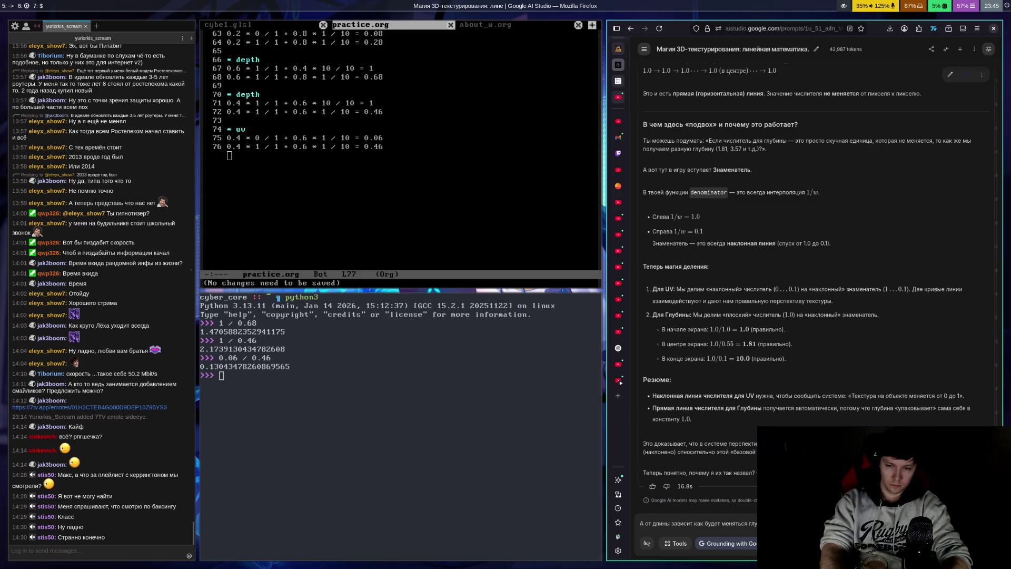
pyautogui.hotkey('ctrl', 'Return')
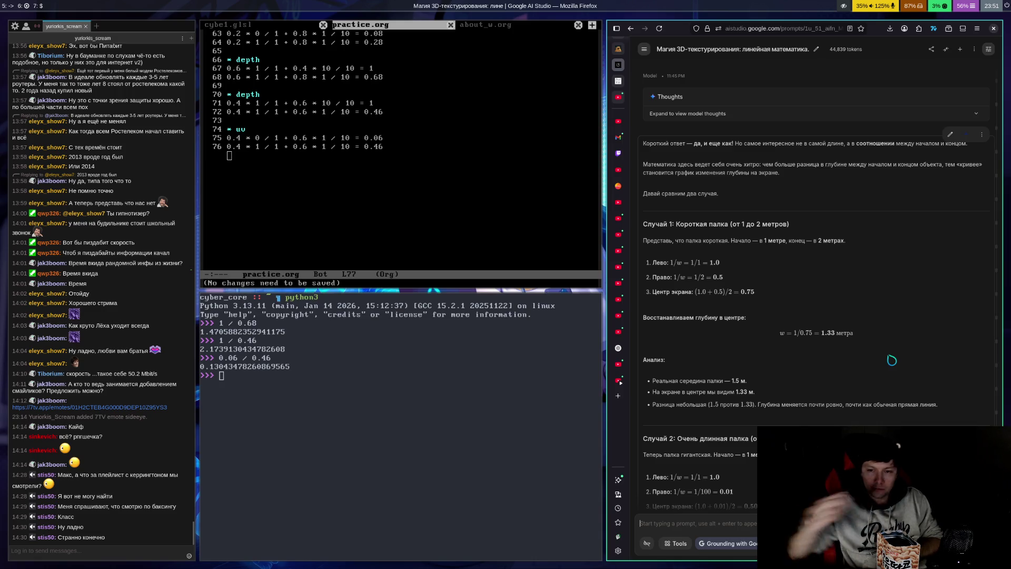
pyautogui.scroll(-5, 912, 380)
pyautogui.scroll(-5, 911, 376)
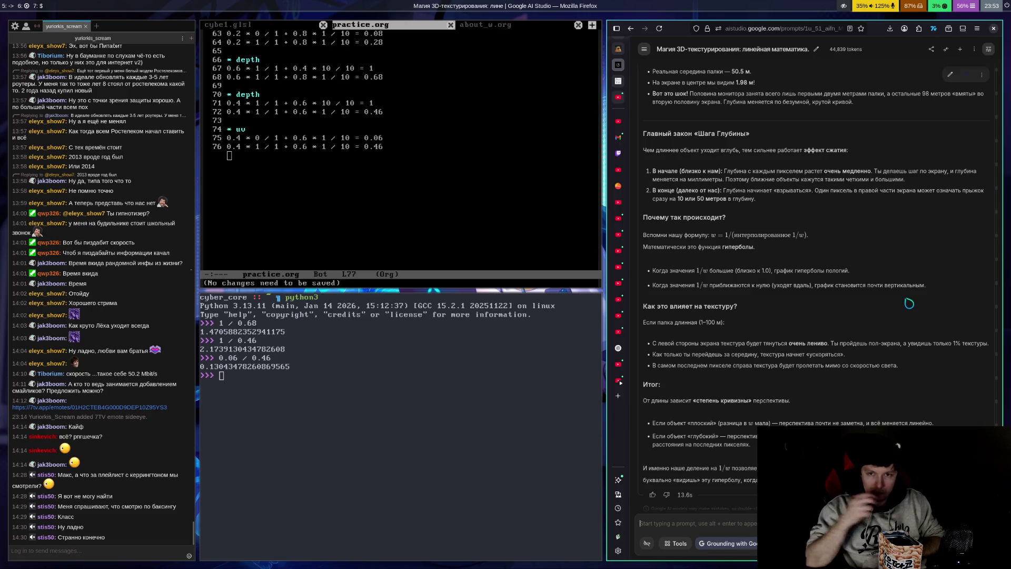
pyautogui.scroll(5, 914, 306)
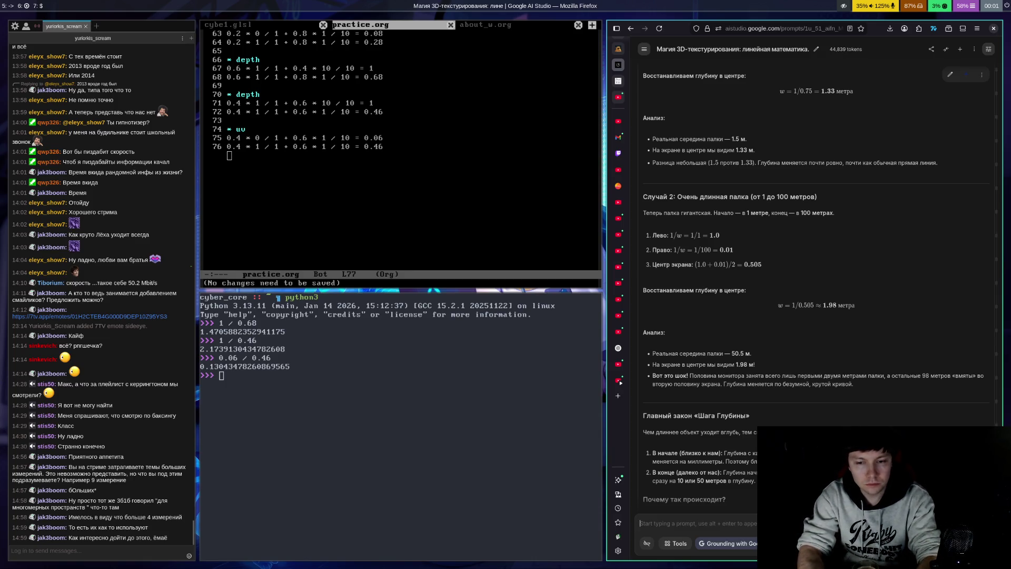
pyautogui.write('tabopen goo')
# Open a new browser tab for a web search.
pyautogui.hotkey('ctrl', 't')
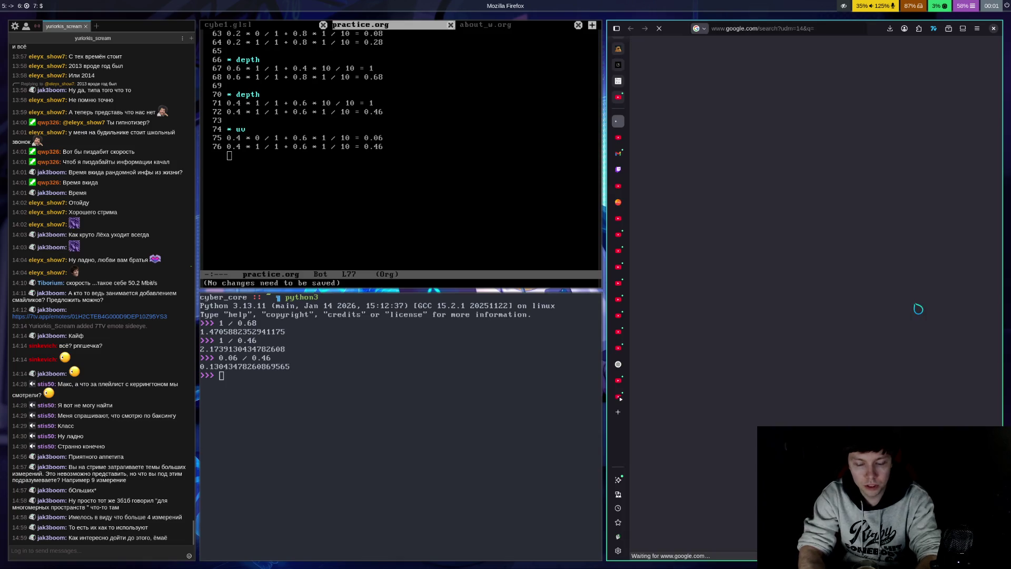
# Search Google Images for 'hypercube 4D' and preview the Brilliant tesseract image.
pyautogui.write('hyp')
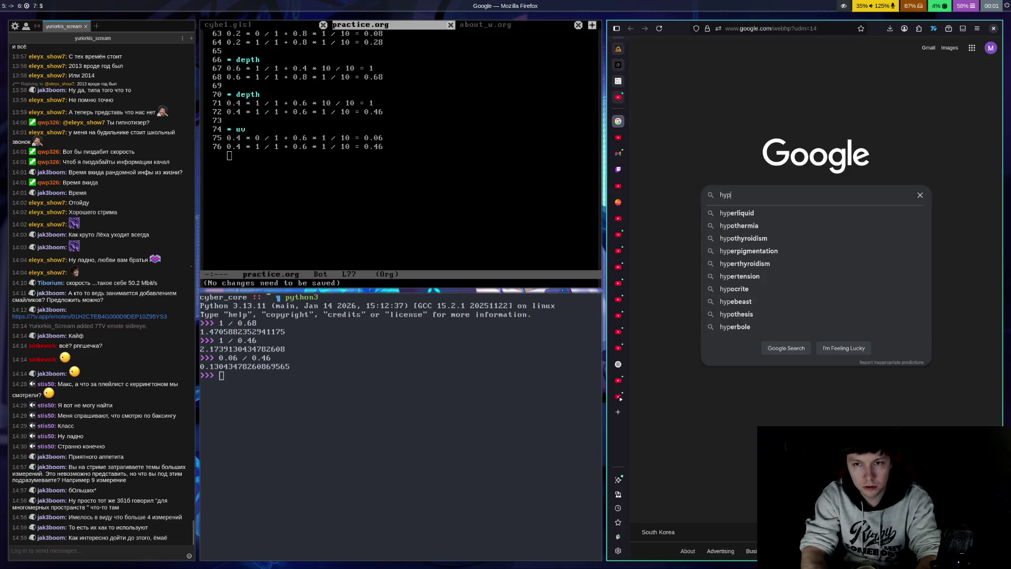
pyautogui.write('ercube 4')
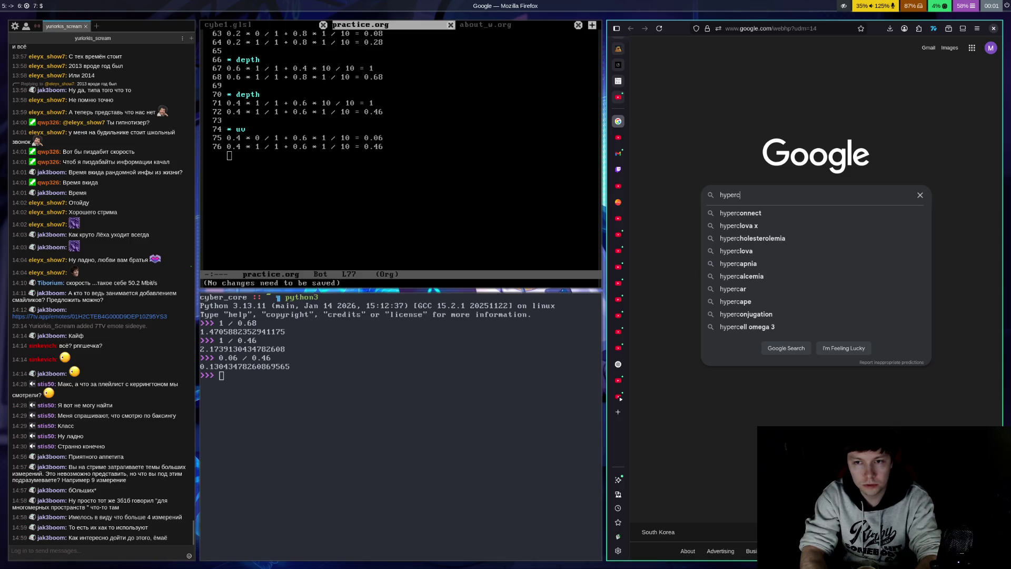
pyautogui.write('D')
pyautogui.press('Return')
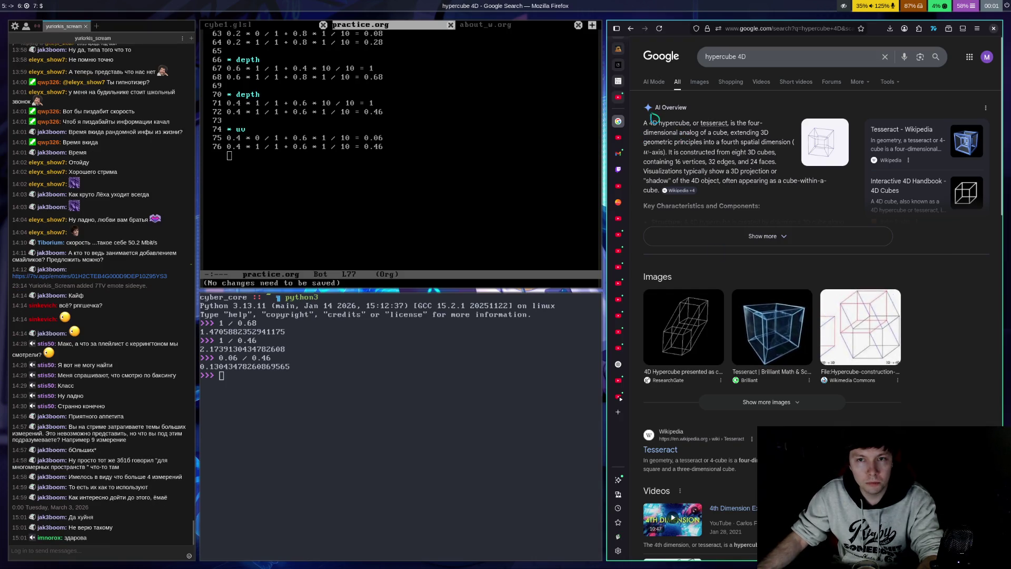
pyautogui.click(704, 86)
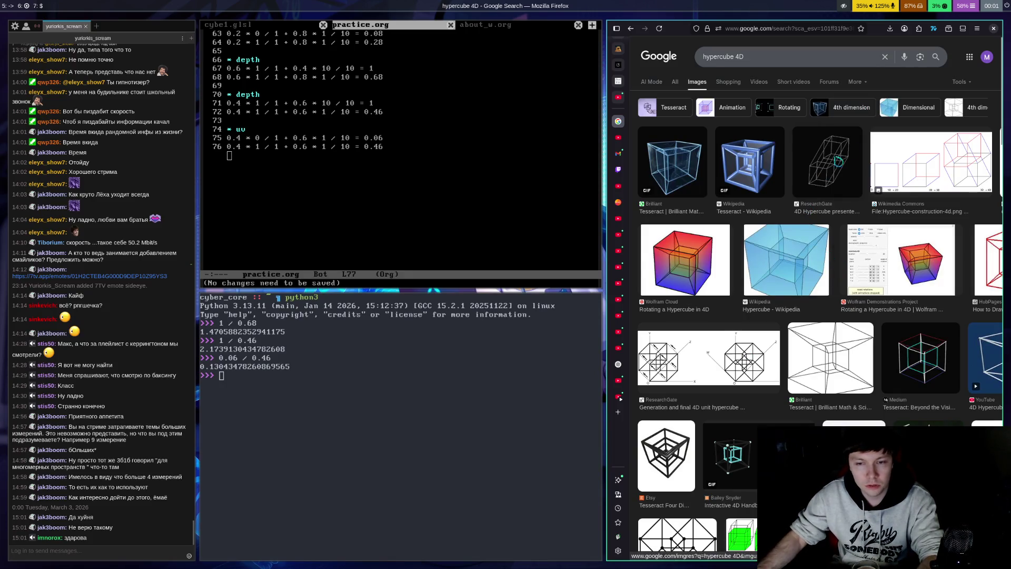
pyautogui.click(677, 179)
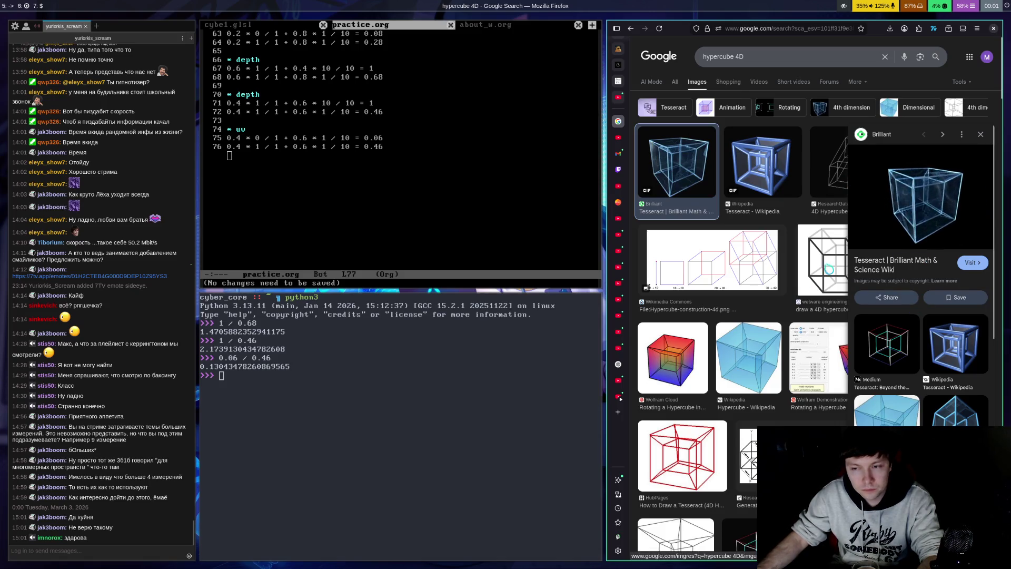
pyautogui.scroll(-5, 790, 279)
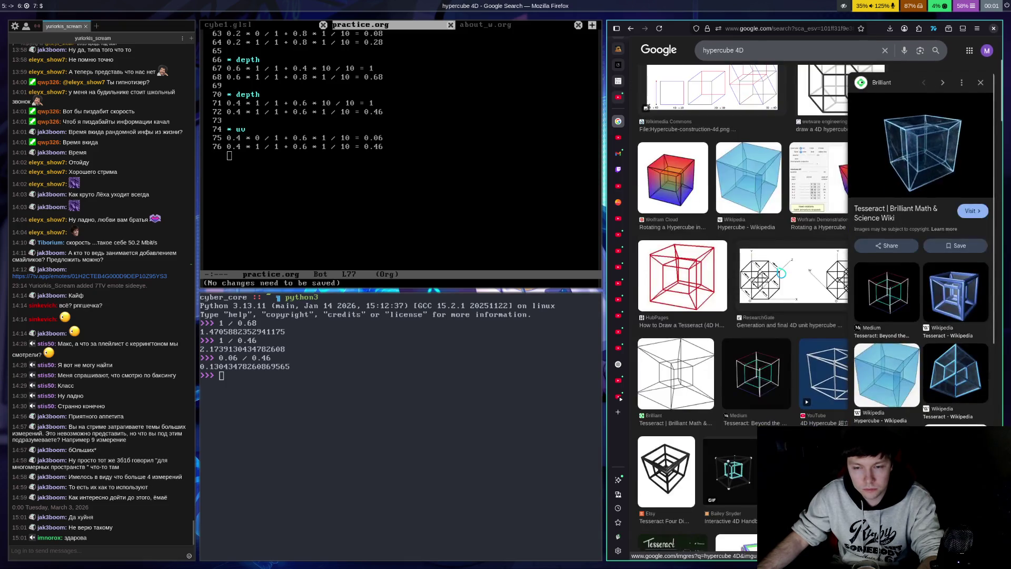
pyautogui.scroll(-3, 782, 273)
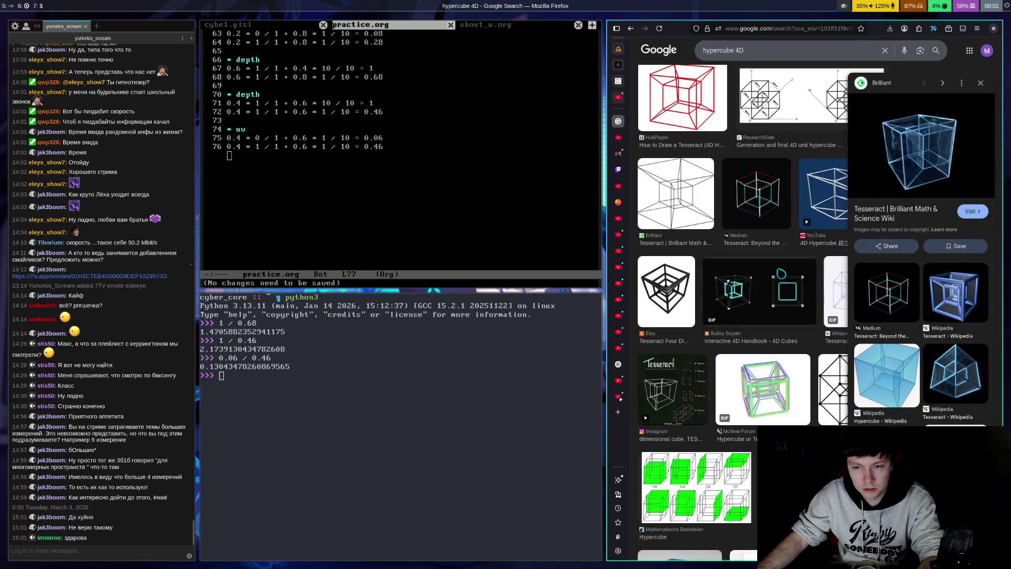
pyautogui.scroll(-3, 788, 266)
pyautogui.scroll(8, 654, 209)
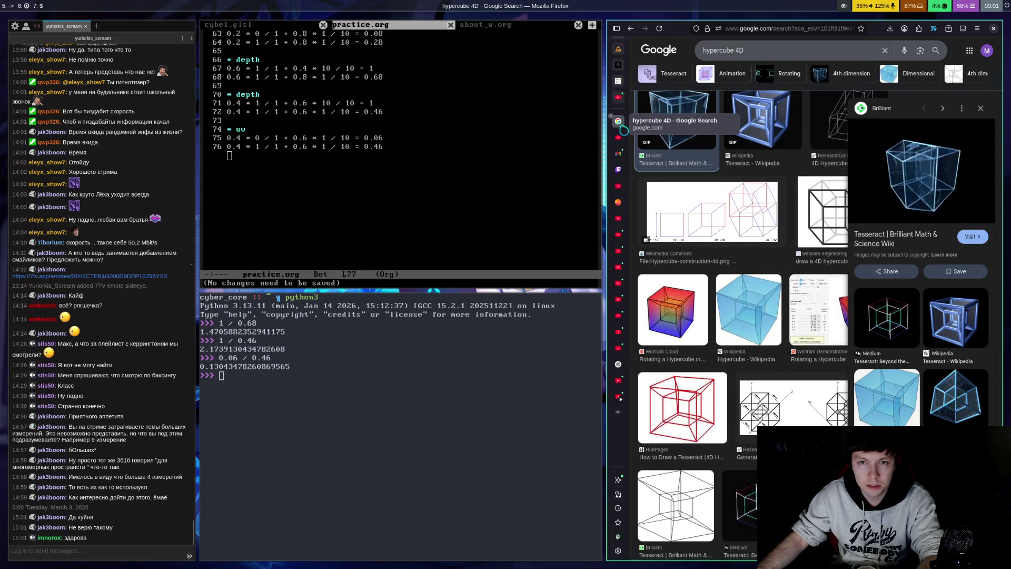
# Close the image search and return to the AI Studio depth conversation.
pyautogui.hotkey('ctrl', 'w')
pyautogui.click(619, 153)
pyautogui.click(618, 65)
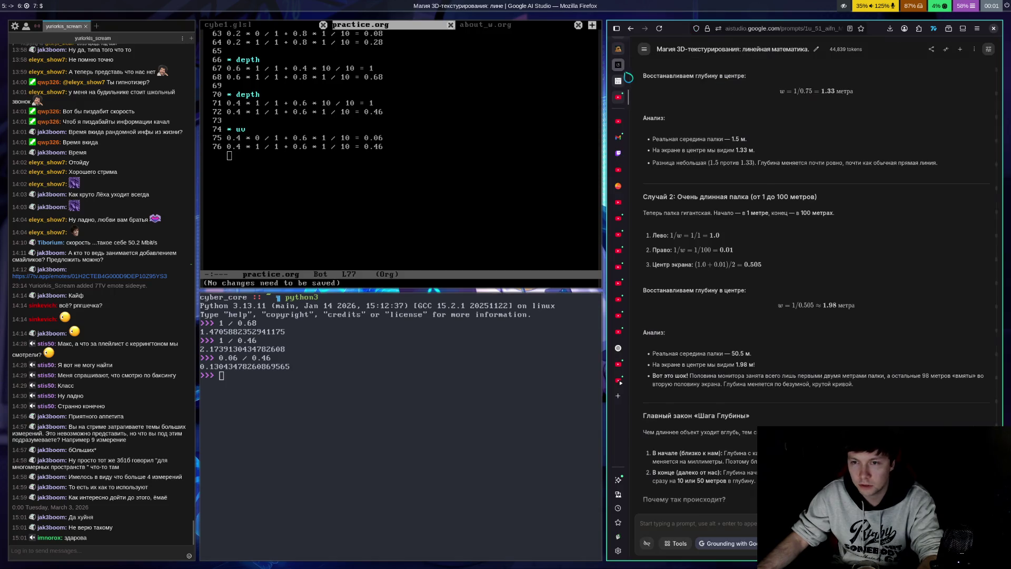